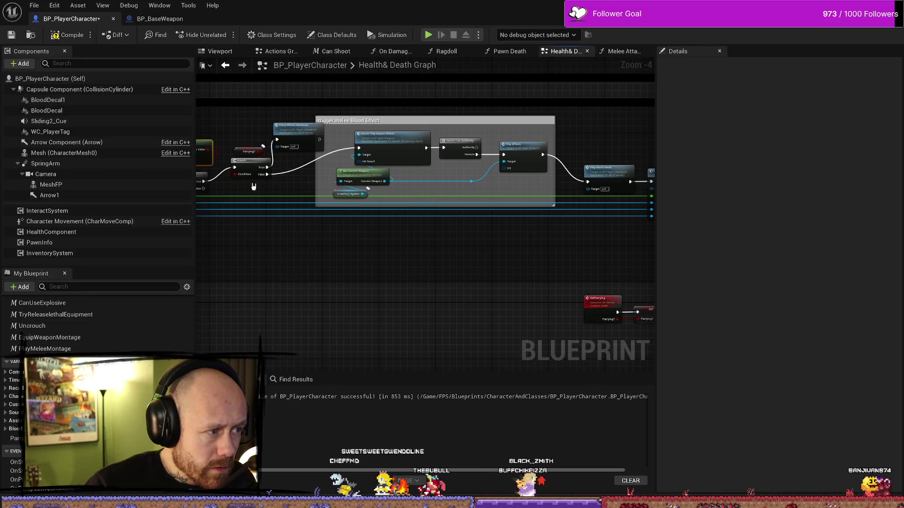
- Wire the exec flow into Play Blood Decal and nudge the IsA node slightly right
{"action": "left_click_drag", "start_coordinate": [214, 188], "coordinate": [601, 185]}
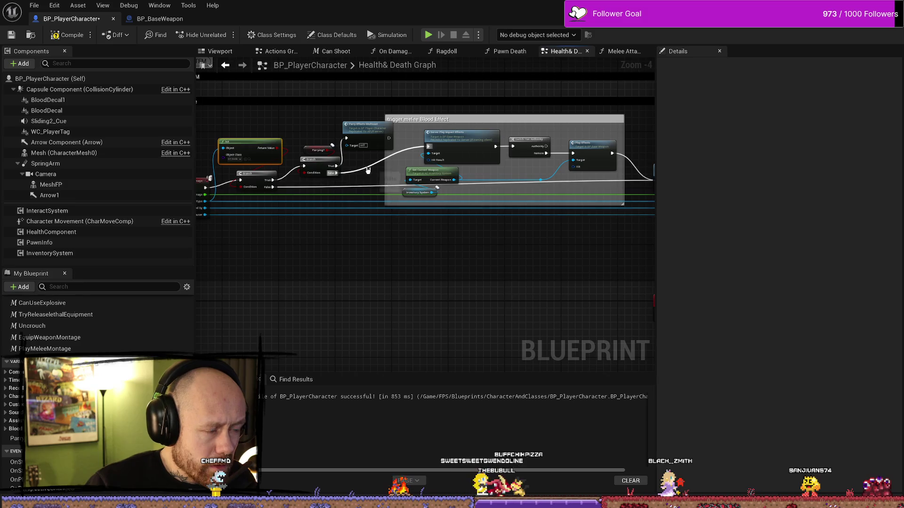
{"action": "scroll", "coordinate": [330, 156], "scroll_direction": "up", "scroll_amount": 1}
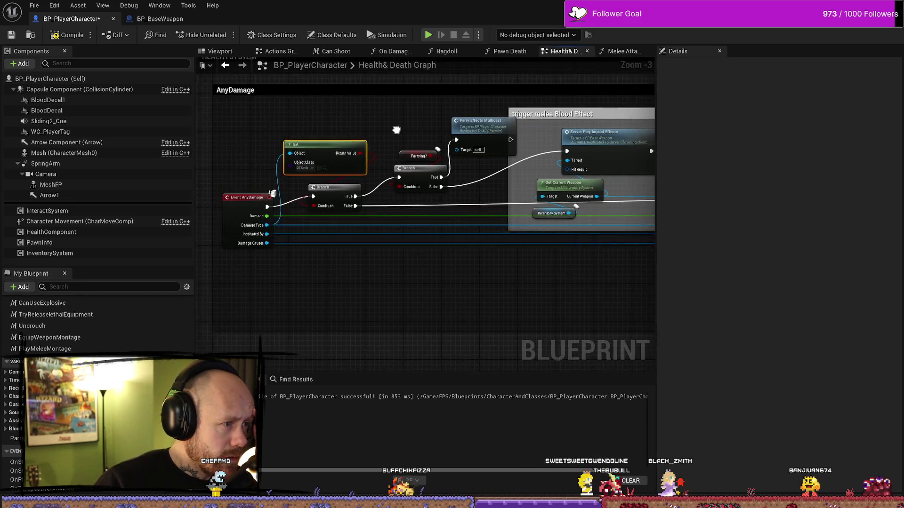
{"action": "left_click_drag", "start_coordinate": [325, 145], "coordinate": [335, 137]}
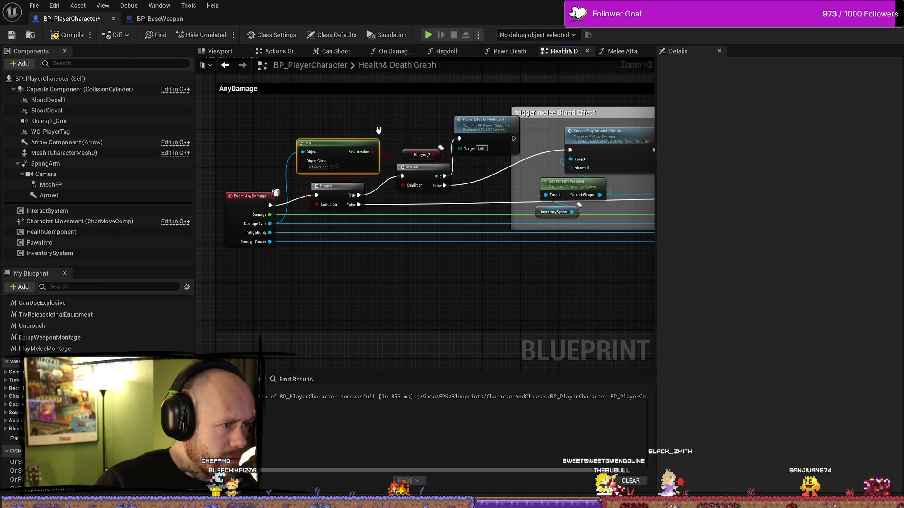
- Follow the damage logic past Switch Has Authority to Play Blood Decal, then switch to the Melee Attack graph
{"action": "left_click_drag", "start_coordinate": [398, 125], "coordinate": [355, 124]}
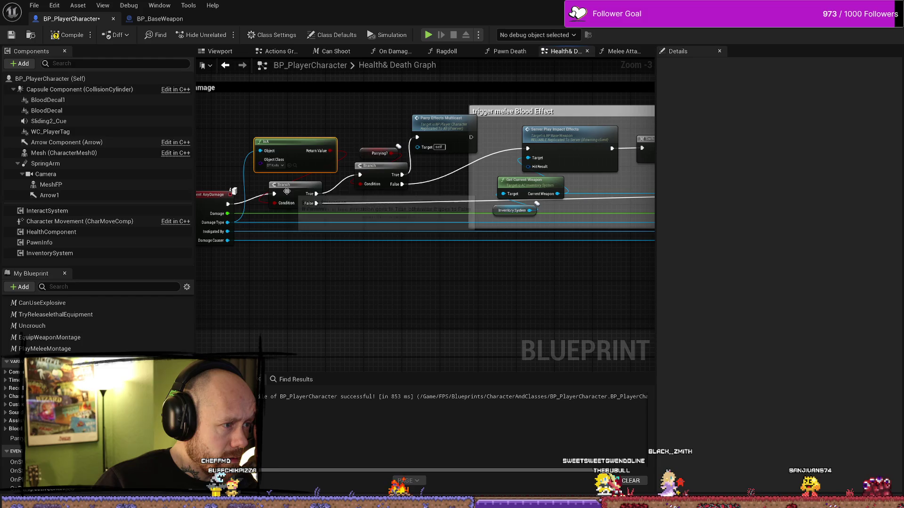
{"action": "left_click_drag", "start_coordinate": [379, 171], "coordinate": [326, 170]}
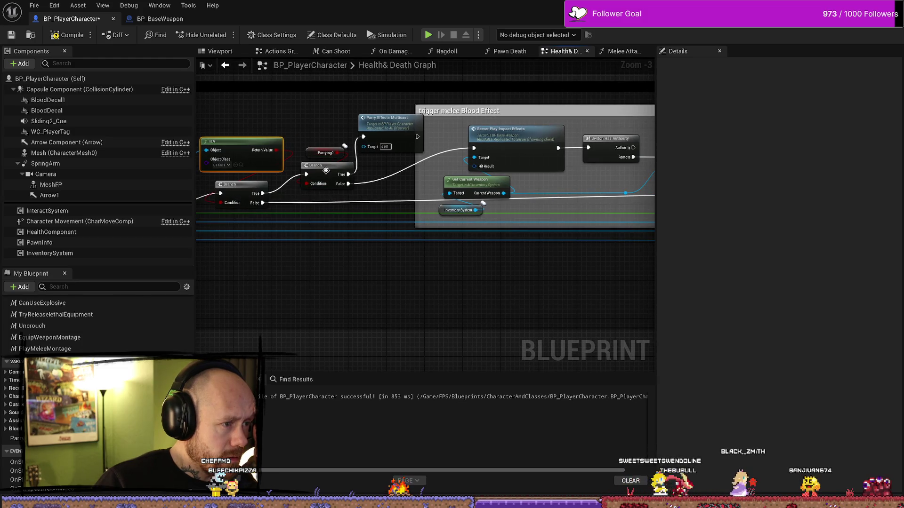
{"action": "left_click_drag", "start_coordinate": [422, 179], "coordinate": [335, 176]}
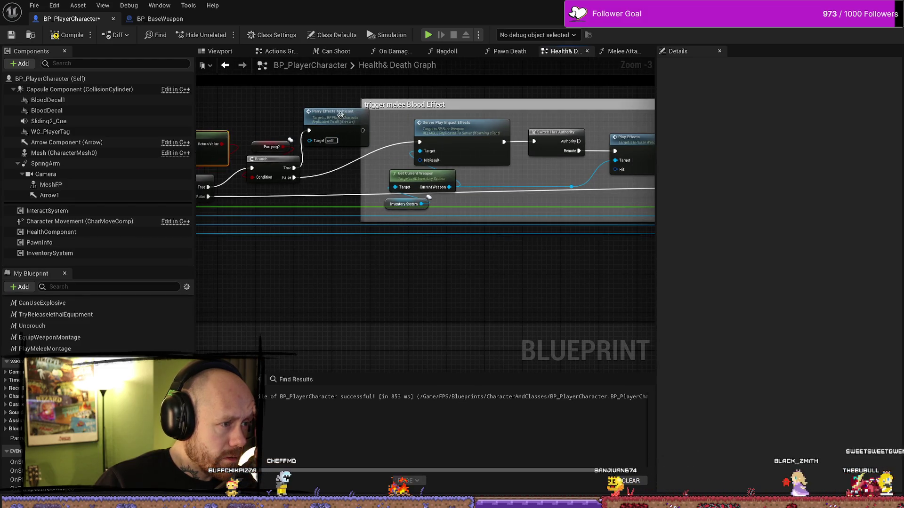
{"action": "left_click_drag", "start_coordinate": [391, 156], "coordinate": [342, 153]}
{"action": "left_click_drag", "start_coordinate": [487, 156], "coordinate": [376, 153]}
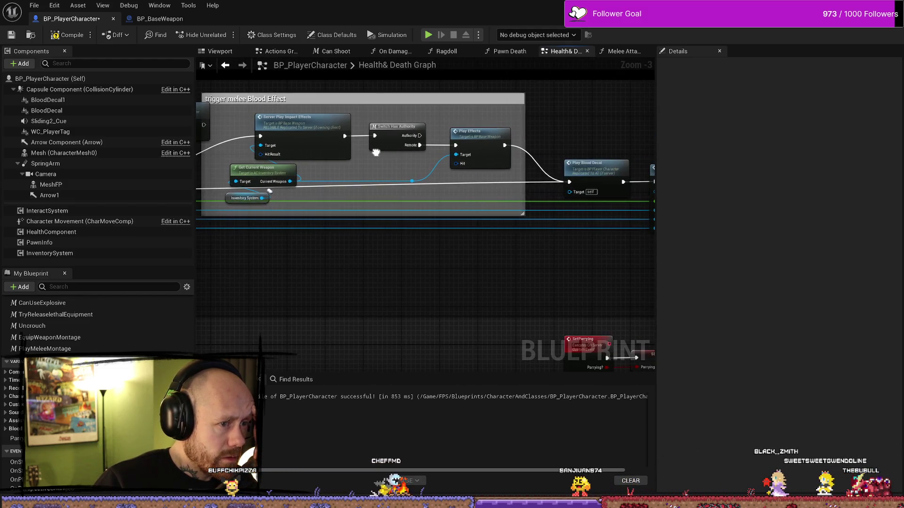
{"action": "left_click", "coordinate": [623, 52]}
{"action": "scroll", "coordinate": [523, 183], "scroll_direction": "down", "scroll_amount": 2}
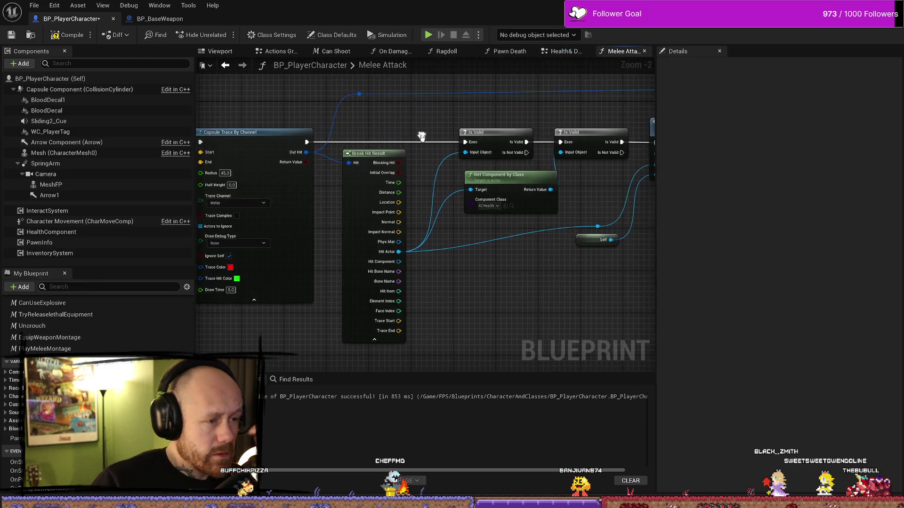
- Hide Break Hit Result's unconnected pins and shift the Melee Attack nodes right to make room
{"action": "scroll", "coordinate": [532, 256], "scroll_direction": "up", "scroll_amount": 1}
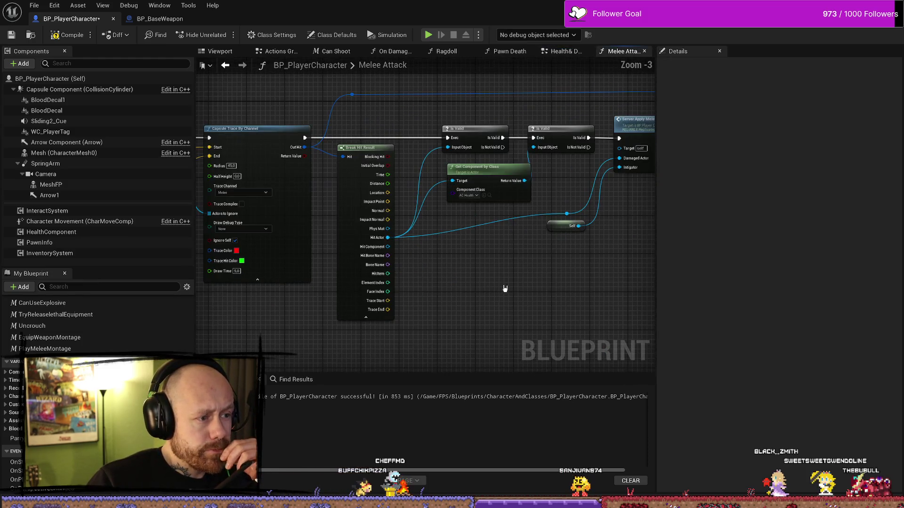
{"action": "left_click", "coordinate": [367, 317]}
{"action": "left_click_drag", "start_coordinate": [358, 146], "coordinate": [379, 147]}
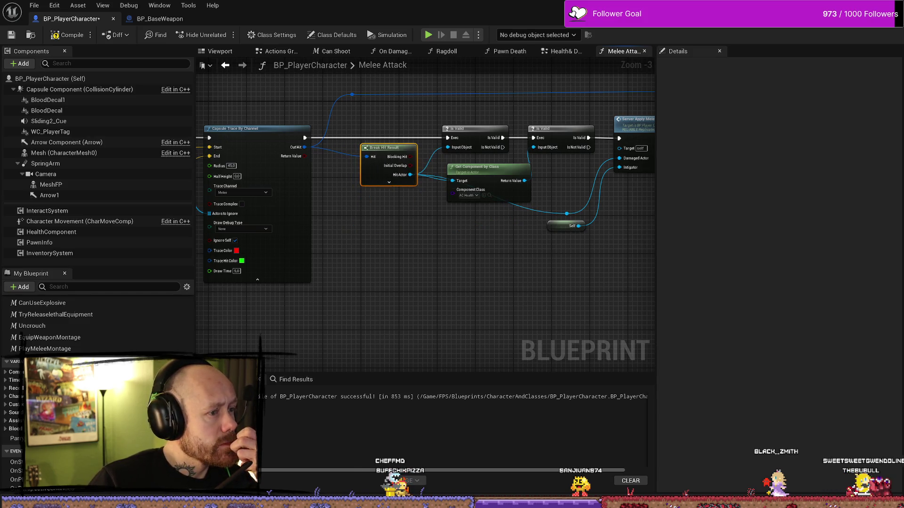
{"action": "left_click_drag", "start_coordinate": [633, 258], "coordinate": [497, 276]}
{"action": "left_click_drag", "start_coordinate": [564, 278], "coordinate": [278, 135]}
{"action": "left_click_drag", "start_coordinate": [250, 166], "coordinate": [335, 166]}
{"action": "left_click_drag", "start_coordinate": [197, 178], "coordinate": [323, 181]}
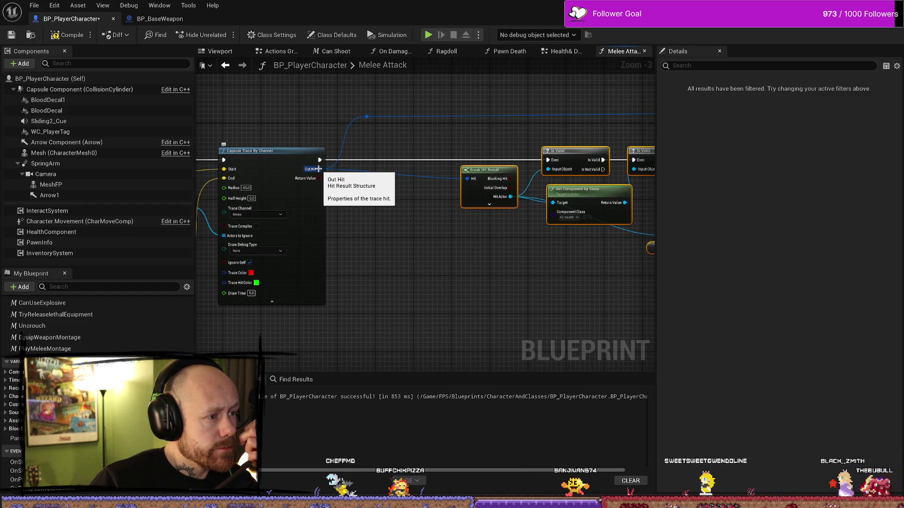
- Promote the capsule trace's Out Hit to a new variable named HitResultFromMelee
{"action": "right_click", "coordinate": [312, 170]}
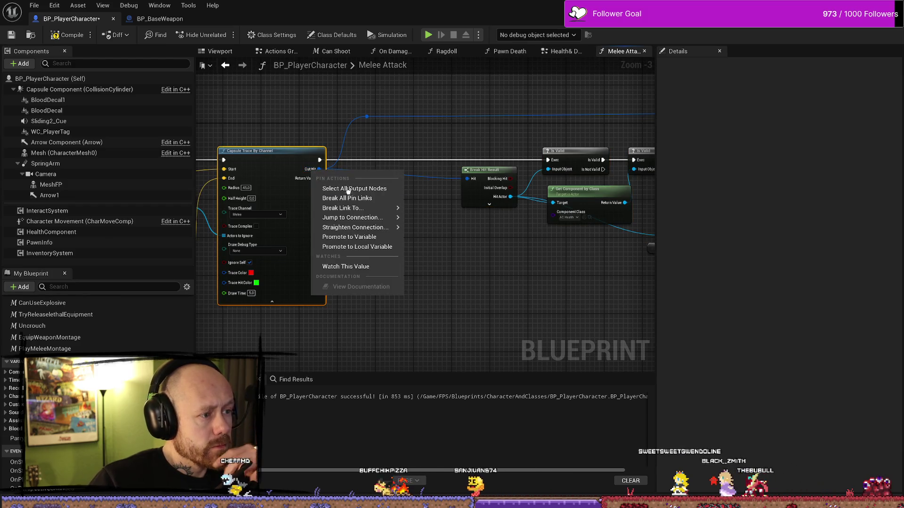
{"action": "mouse_move", "coordinate": [353, 207]}
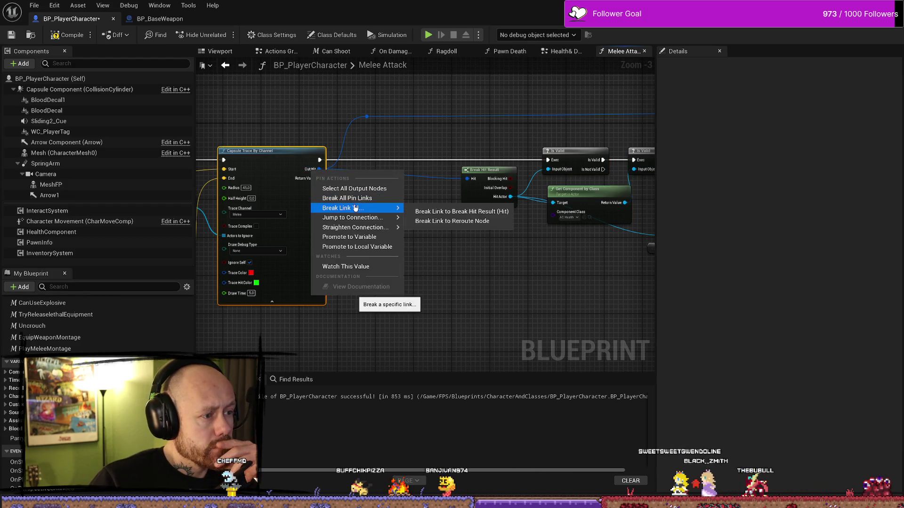
{"action": "left_click", "coordinate": [349, 236]}
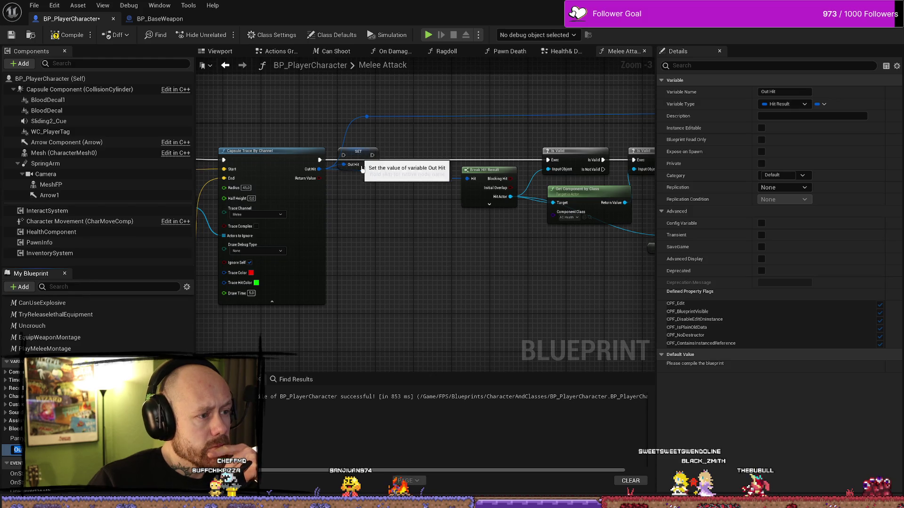
{"action": "left_click_drag", "start_coordinate": [363, 159], "coordinate": [378, 221]}
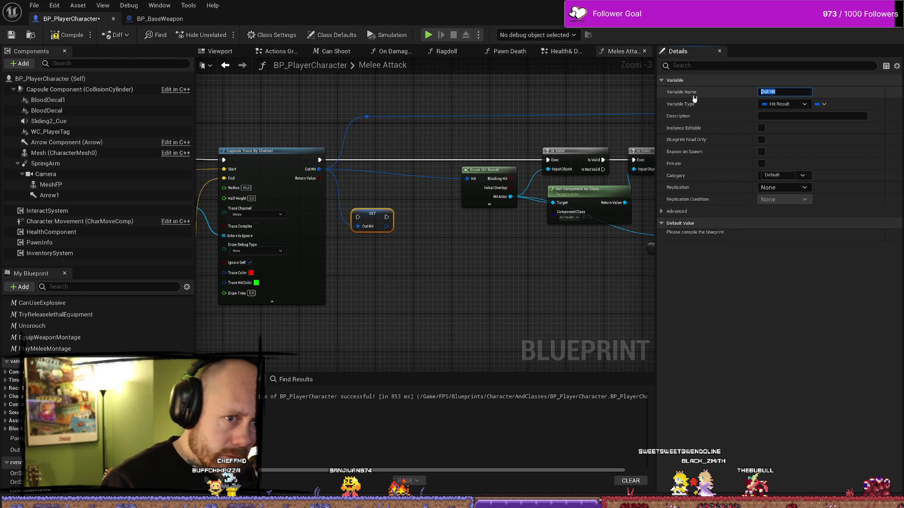
{"action": "type", "text": "HitResul"}
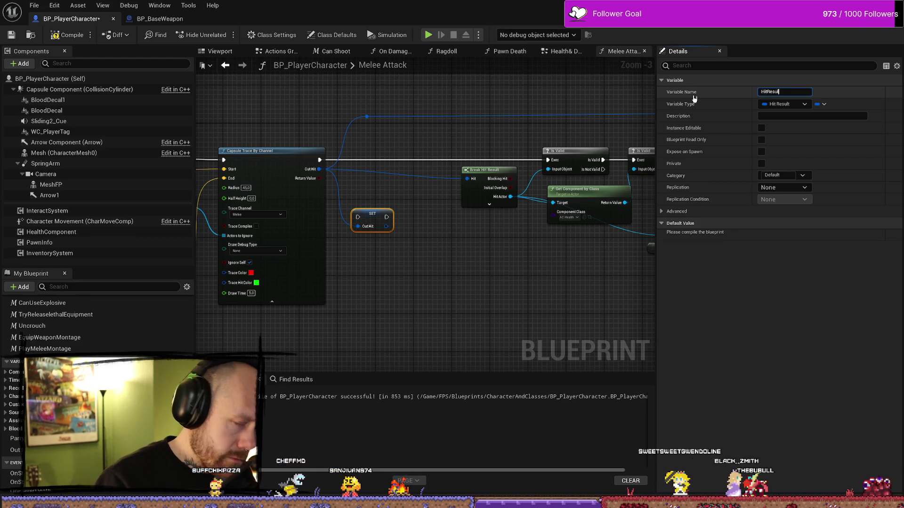
{"action": "type", "text": "tFro"}
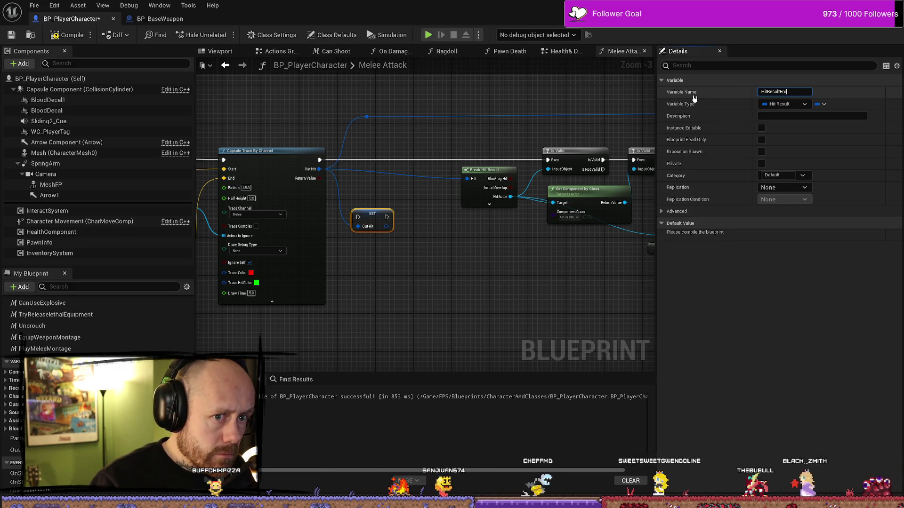
{"action": "type", "text": "mMelee"}
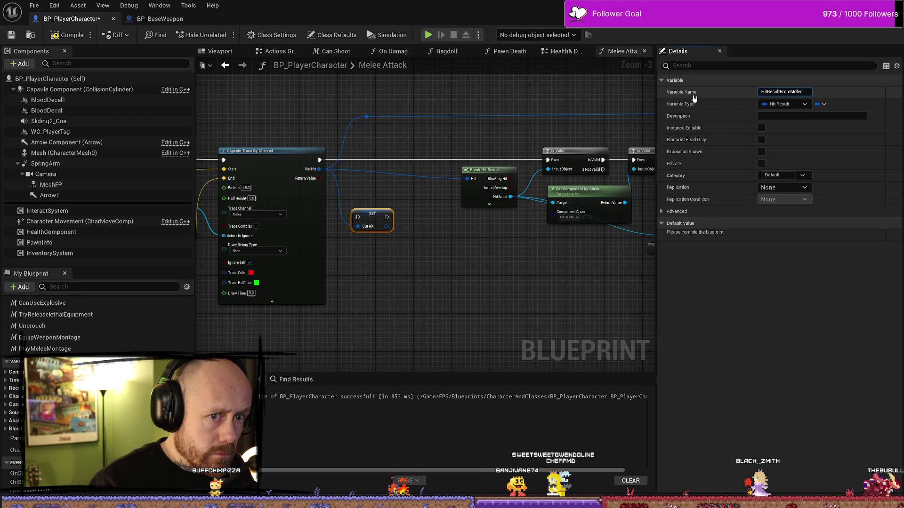
{"action": "key", "text": "Return"}
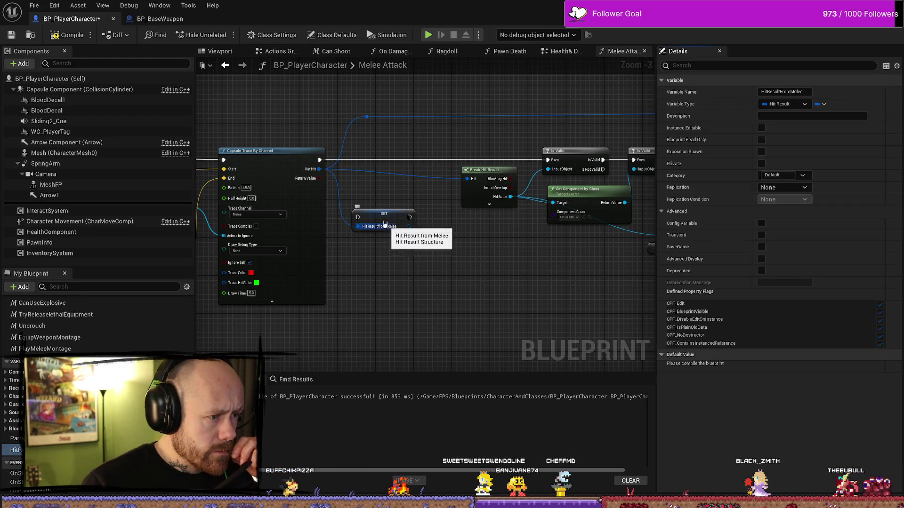
- Insert the SET HitResultFromMelee node between Capsule Trace By Channel and Is Valid
{"action": "left_click_drag", "start_coordinate": [373, 230], "coordinate": [387, 216]}
{"action": "mouse_move", "coordinate": [319, 160]}
{"action": "left_mouse_down"}
{"action": "mouse_move", "coordinate": [372, 203]}
{"action": "mouse_move", "coordinate": [547, 160]}
{"action": "left_mouse_up"}
{"action": "mouse_move", "coordinate": [397, 197]}
{"action": "left_mouse_down"}
{"action": "mouse_move", "coordinate": [398, 144]}
{"action": "mouse_move", "coordinate": [392, 154]}
{"action": "left_mouse_up"}
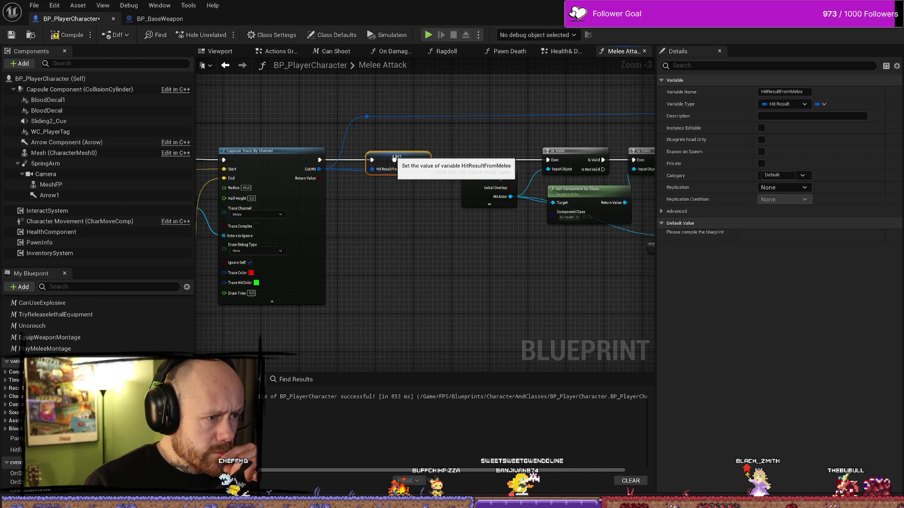
{"action": "right_click", "coordinate": [424, 231]}
{"action": "left_click", "coordinate": [433, 224]}
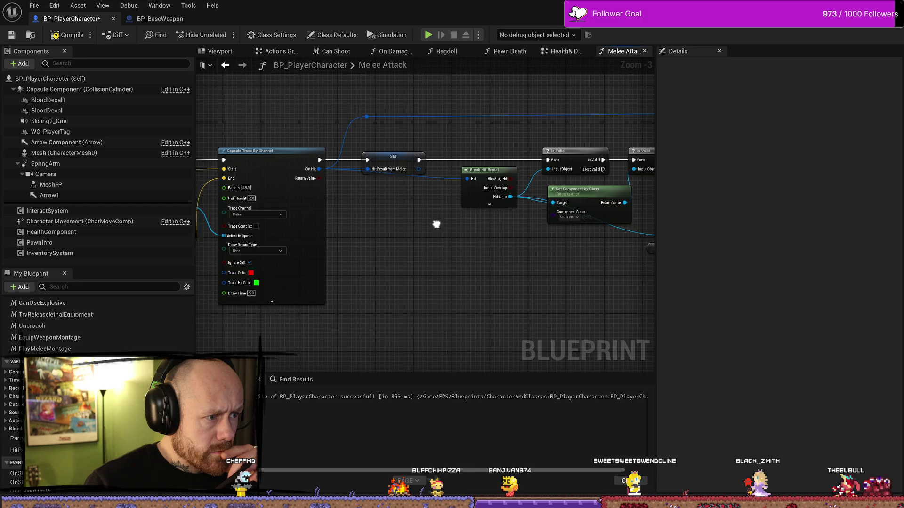
- Compile and save, then add a Get HitResultFromMelee node in the Health & Death graph
{"action": "left_click", "coordinate": [13, 36]}
{"action": "mouse_move", "coordinate": [410, 223]}
{"action": "left_mouse_down"}
{"action": "mouse_move", "coordinate": [393, 222]}
{"action": "mouse_move", "coordinate": [390, 238]}
{"action": "left_mouse_up"}
{"action": "left_click", "coordinate": [566, 54]}
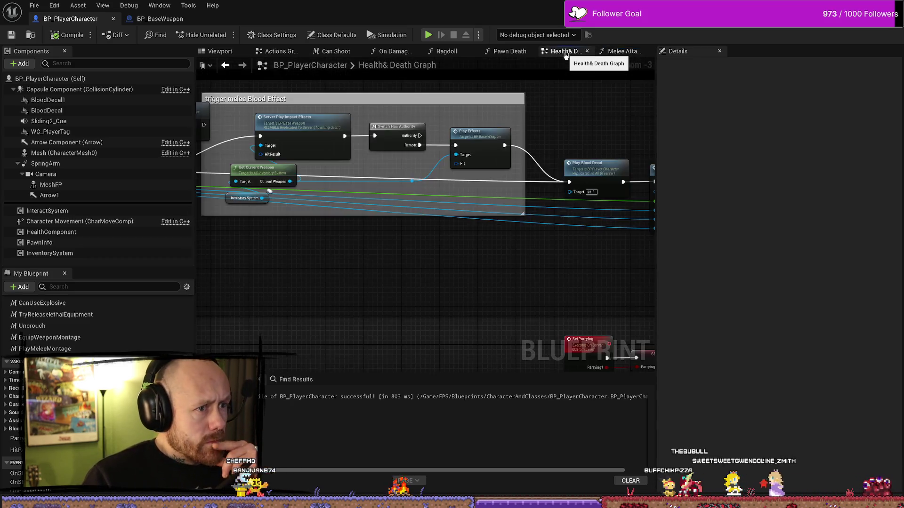
{"action": "mouse_move", "coordinate": [400, 234]}
{"action": "left_mouse_down"}
{"action": "mouse_move", "coordinate": [456, 238]}
{"action": "mouse_move", "coordinate": [405, 268]}
{"action": "mouse_move", "coordinate": [282, 266]}
{"action": "mouse_move", "coordinate": [485, 272]}
{"action": "left_mouse_up"}
{"action": "mouse_move", "coordinate": [16, 438]}
{"action": "left_mouse_down"}
{"action": "mouse_move", "coordinate": [313, 297]}
{"action": "mouse_move", "coordinate": [396, 160]}
{"action": "mouse_move", "coordinate": [473, 156]}
{"action": "left_mouse_up"}
{"action": "left_click", "coordinate": [346, 313]}
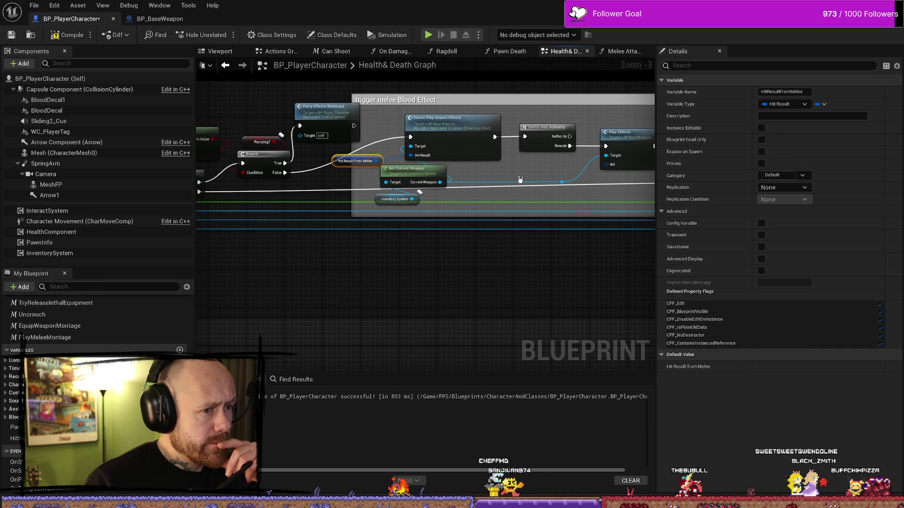
- Connect HitResultFromMelee to Play Effects' Hit input, save, and return to the level editor
{"action": "left_click_drag", "start_coordinate": [376, 161], "coordinate": [607, 165]}
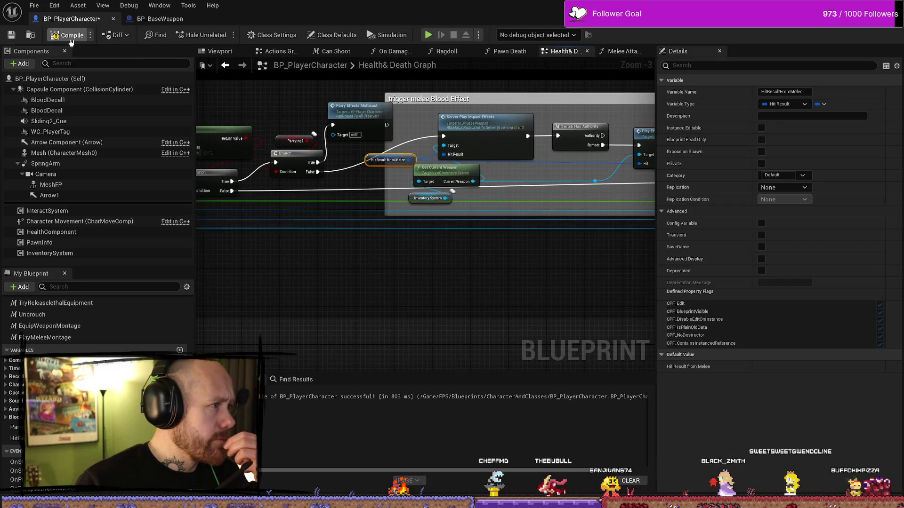
{"action": "left_click", "coordinate": [10, 36]}
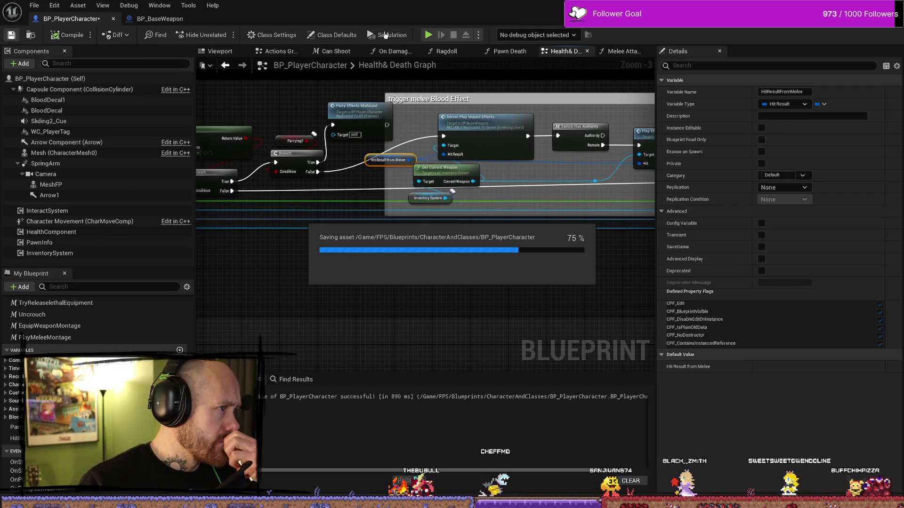
{"action": "key", "text": "alt+Tab"}
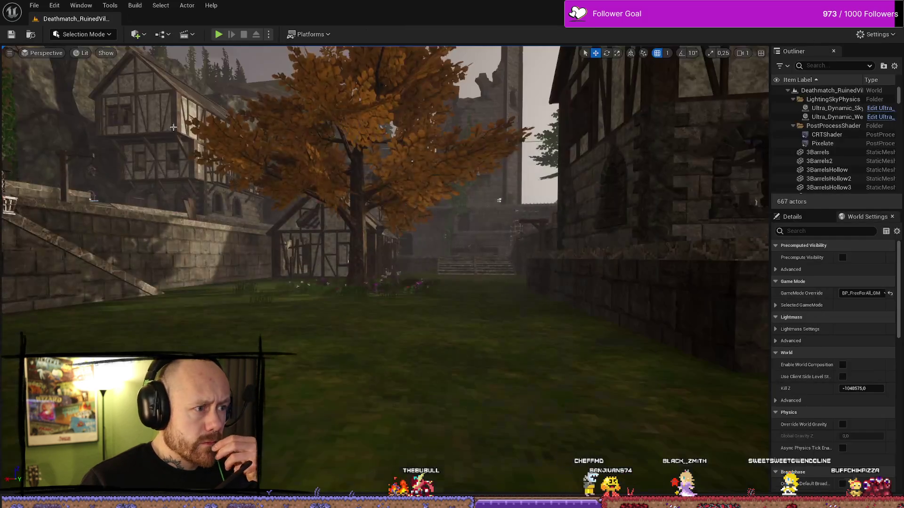
- Start a multiplayer PIE session, enlarge the client window, and deploy into the match
{"action": "left_click", "coordinate": [219, 35]}
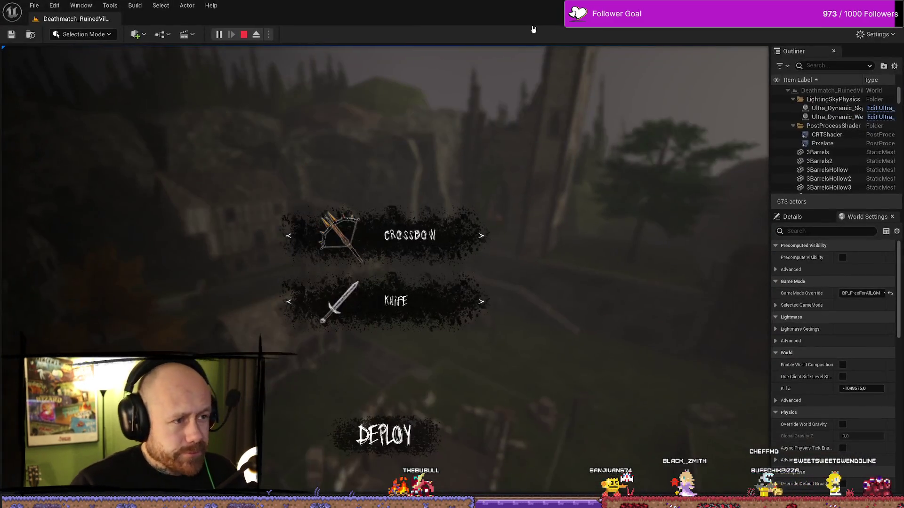
{"action": "double_click", "coordinate": [533, 29]}
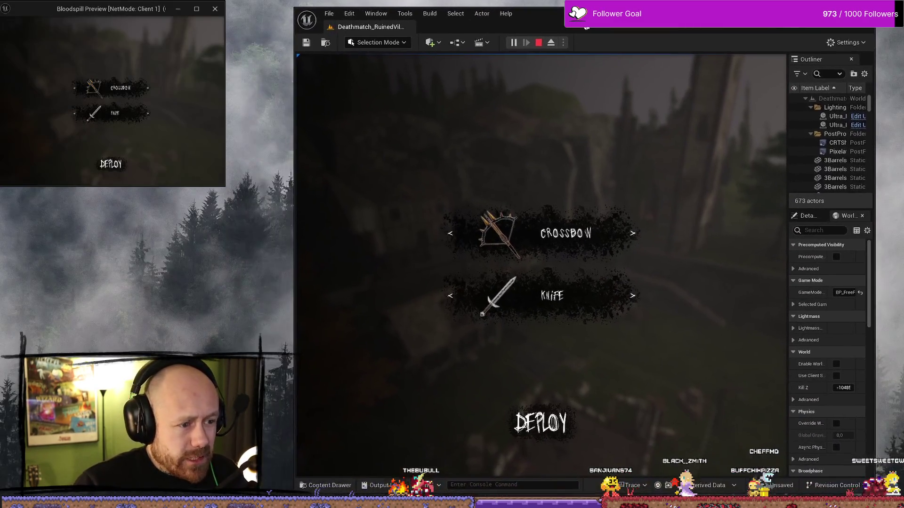
{"action": "left_click_drag", "start_coordinate": [227, 187], "coordinate": [345, 346]}
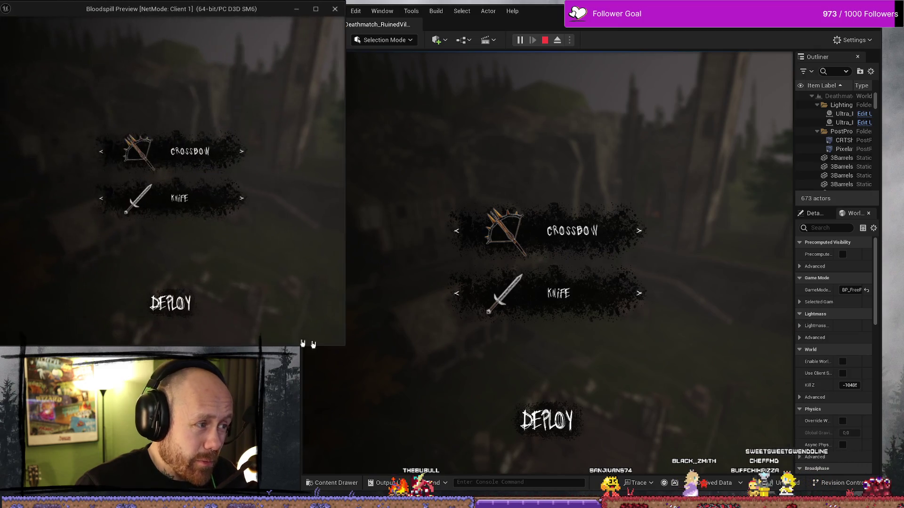
{"action": "left_click", "coordinate": [162, 303]}
{"action": "key", "text": "alt+Tab"}
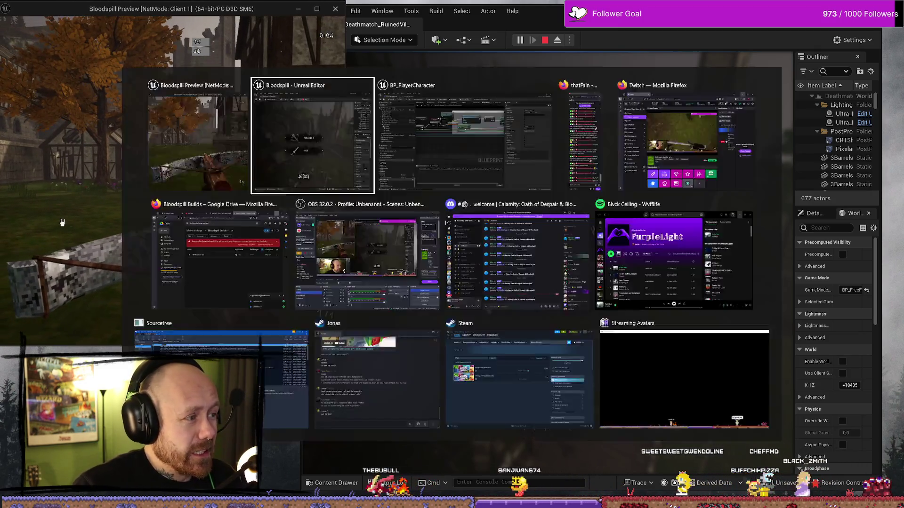
{"action": "left_click", "coordinate": [546, 420]}
- Shoot the enemy with the crossbow, walk to the bloody body, then stop the session
{"action": "key", "text": "w"}
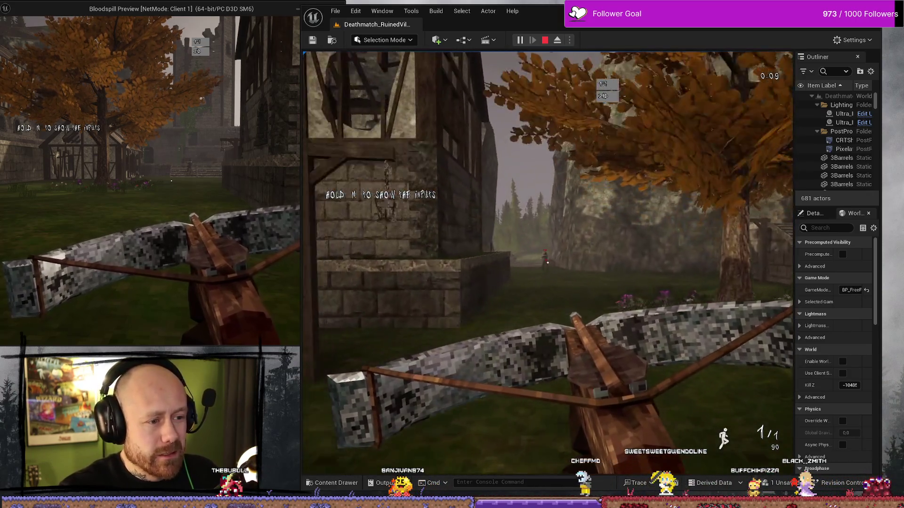
{"action": "left_click", "coordinate": [548, 263]}
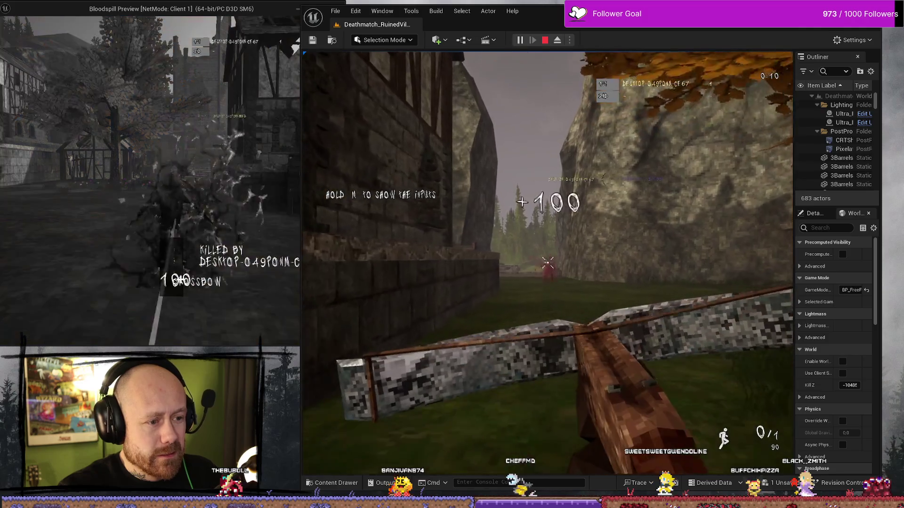
{"action": "key", "text": "w"}
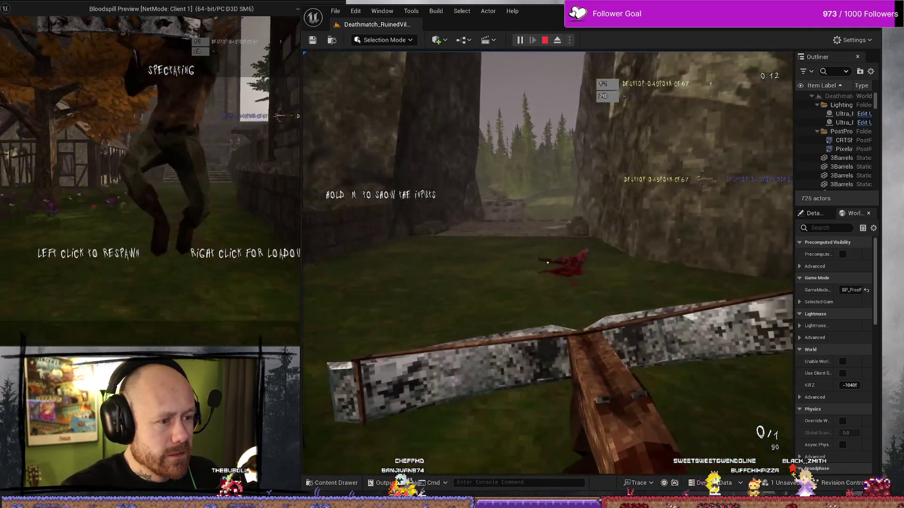
{"action": "key", "text": "w"}
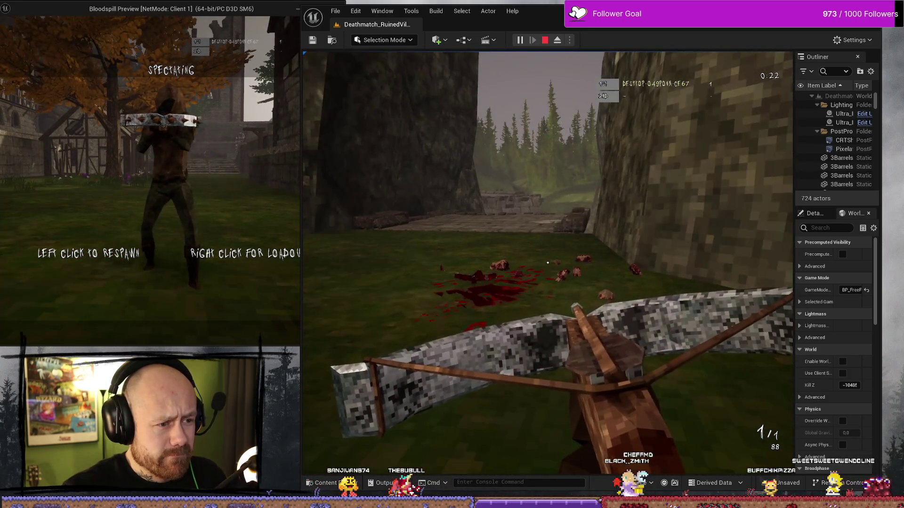
{"action": "key", "text": "alt+Tab"}
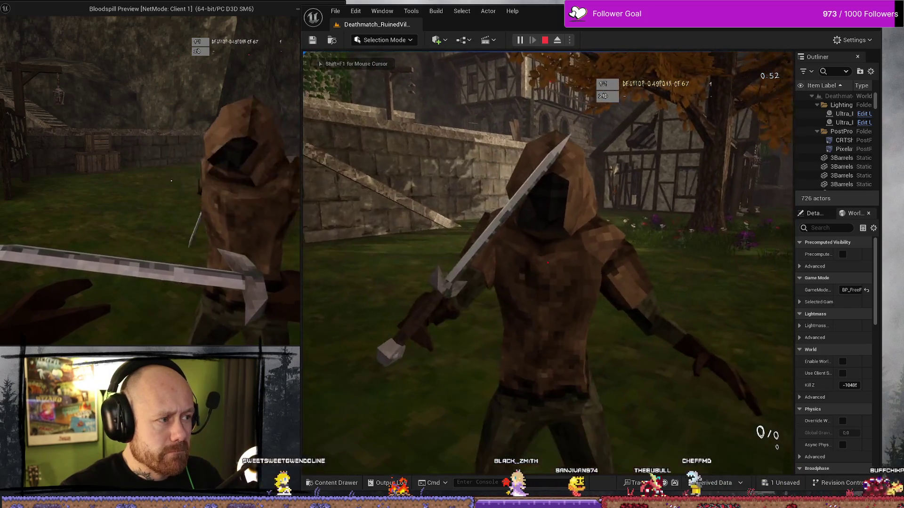
{"action": "key", "text": "shift+F1"}
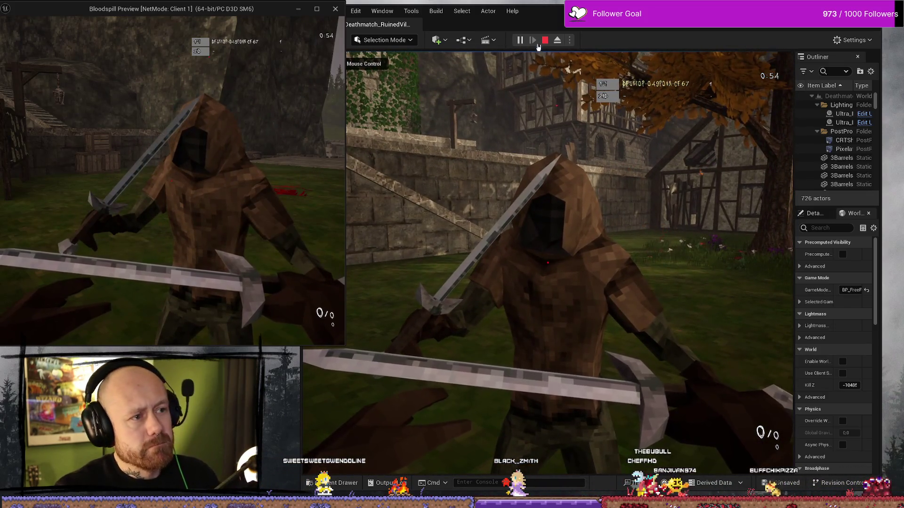
{"action": "left_click", "coordinate": [544, 40]}
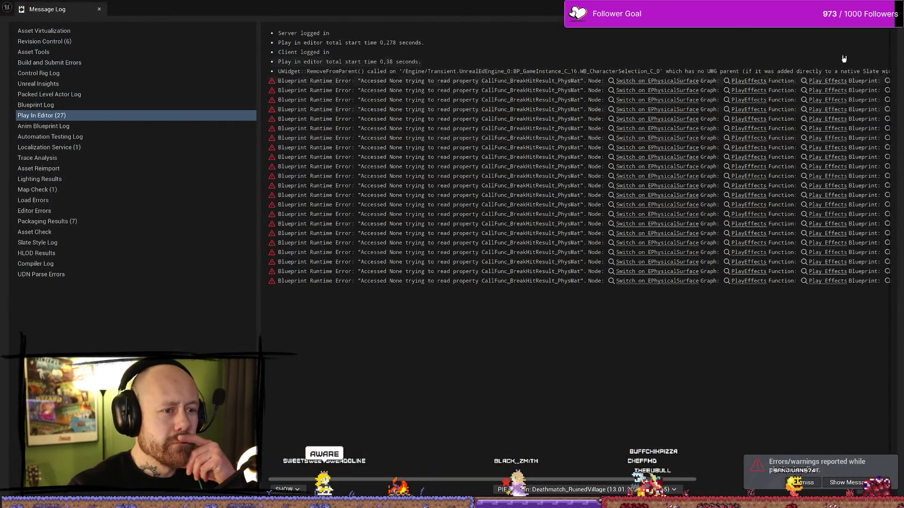
- Jump from the log error to BP_BaseWeapon's Switch on EPhysicalSurface, check Effects, then return to BP_PlayerCharacter
{"action": "left_click", "coordinate": [666, 110]}
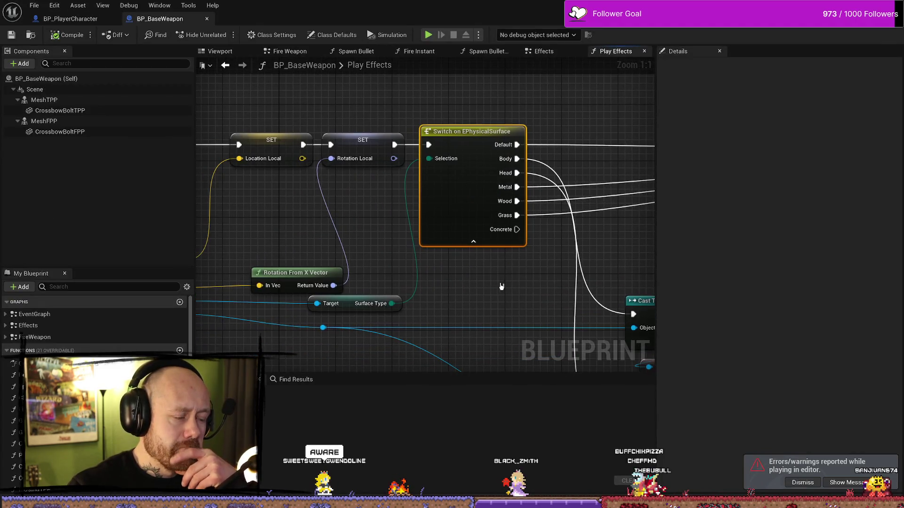
{"action": "scroll", "coordinate": [444, 218], "scroll_direction": "down", "scroll_amount": 1}
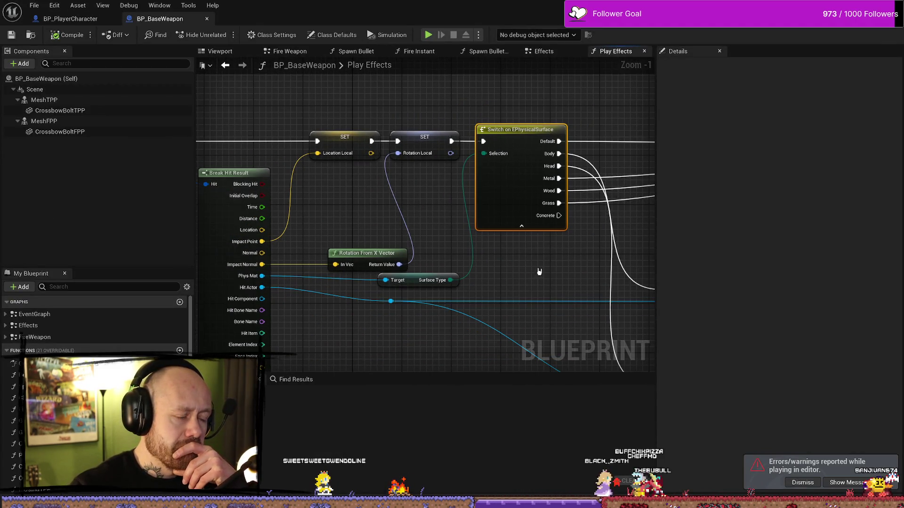
{"action": "scroll", "coordinate": [494, 252], "scroll_direction": "down", "scroll_amount": 2}
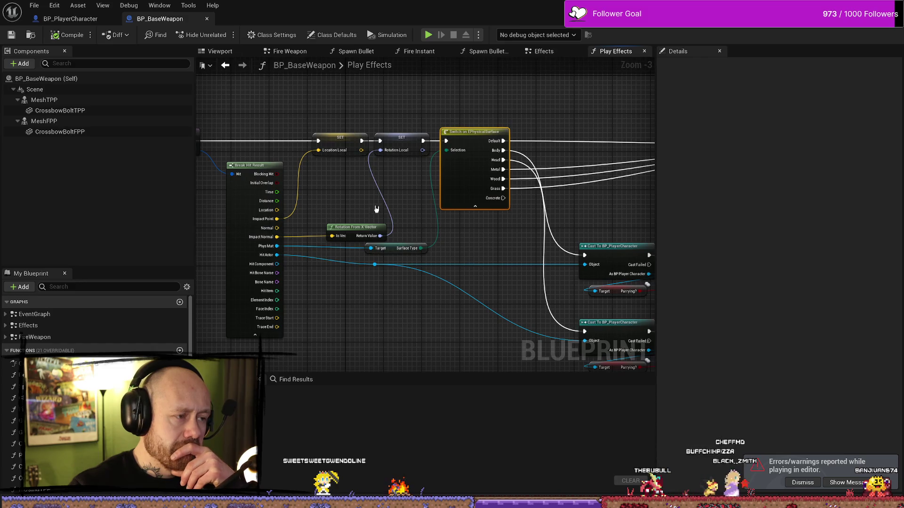
{"action": "left_click", "coordinate": [544, 51]}
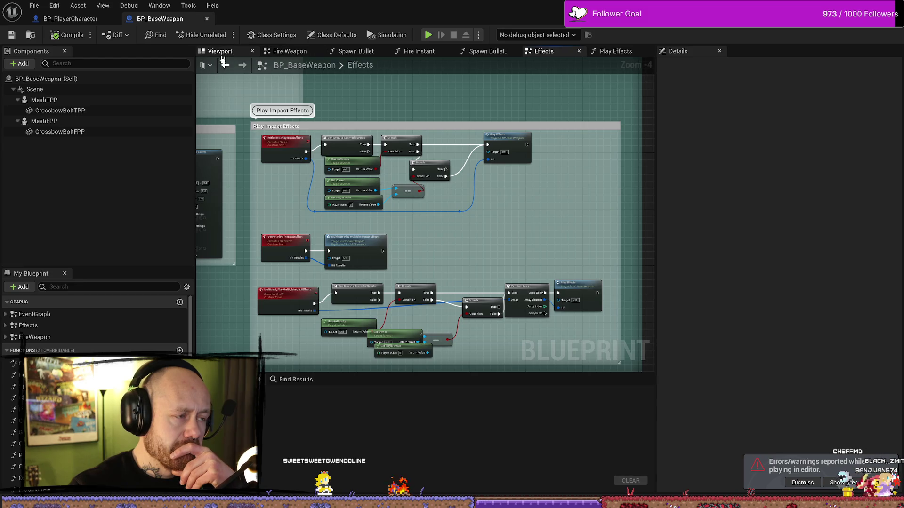
{"action": "left_click", "coordinate": [70, 18]}
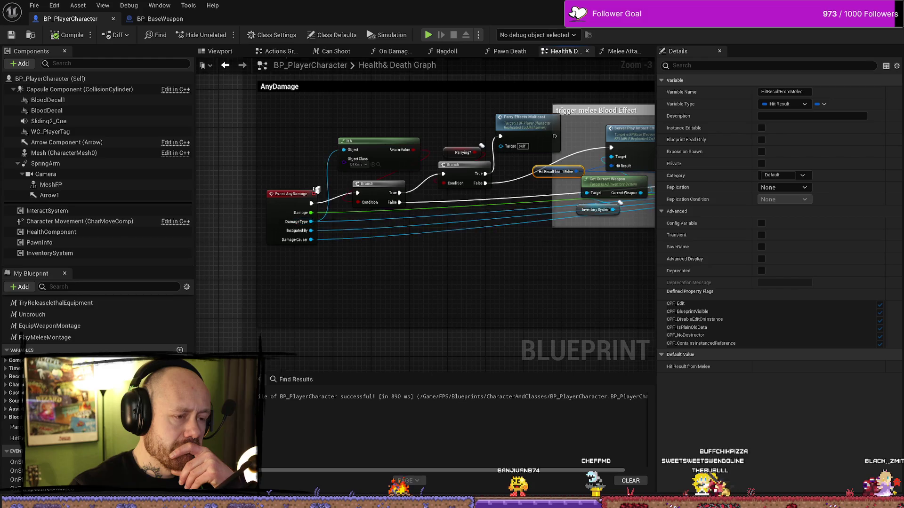
- Pan across the trigger melee Blood Effect comment to Play Blood Decal and Parry Effects Multicast
{"action": "left_click_drag", "start_coordinate": [488, 214], "coordinate": [282, 249]}
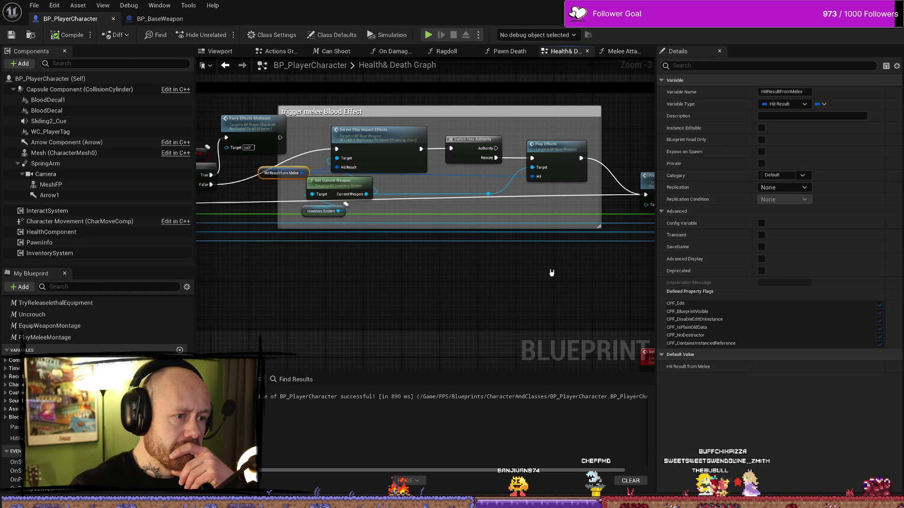
{"action": "left_click_drag", "start_coordinate": [552, 273], "coordinate": [484, 271]}
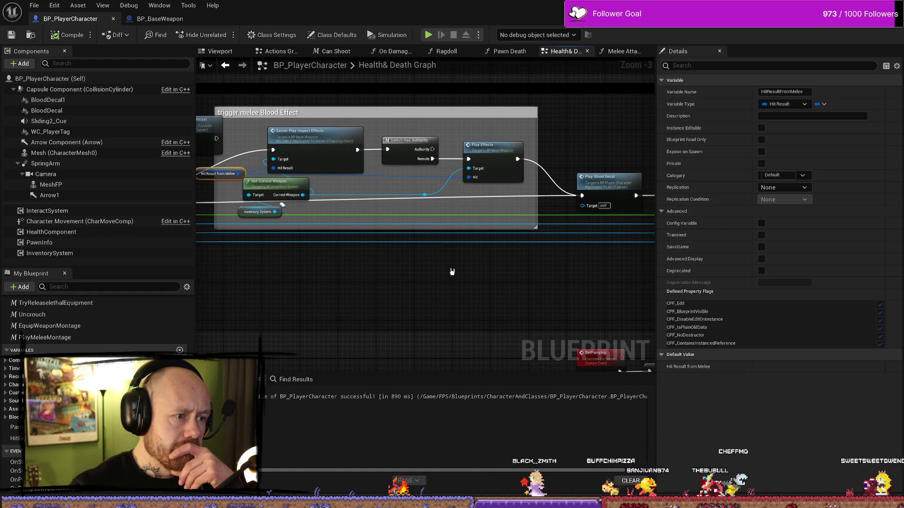
{"action": "left_click_drag", "start_coordinate": [450, 271], "coordinate": [500, 272]}
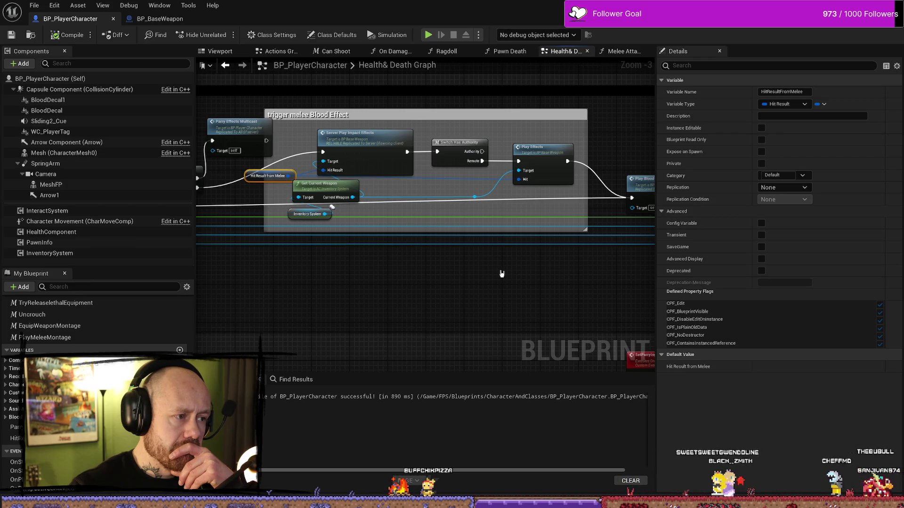
{"action": "mouse_move", "coordinate": [501, 273]}
{"action": "left_mouse_down"}
{"action": "mouse_move", "coordinate": [272, 272]}
{"action": "mouse_move", "coordinate": [416, 278]}
{"action": "mouse_move", "coordinate": [466, 300]}
{"action": "left_mouse_up"}
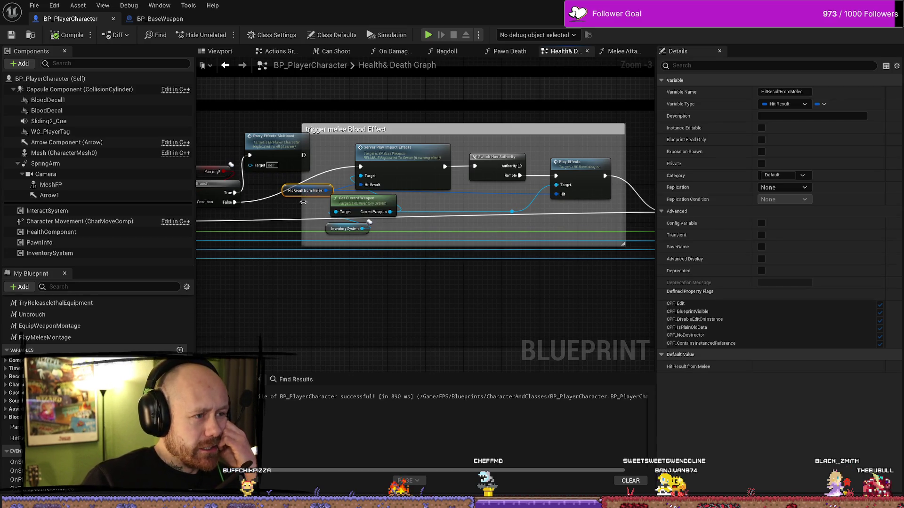
- In the Melee Attack graph, centre Capsule Trace By Channel with Break Hit Result and Is Valid
{"action": "left_click", "coordinate": [623, 51]}
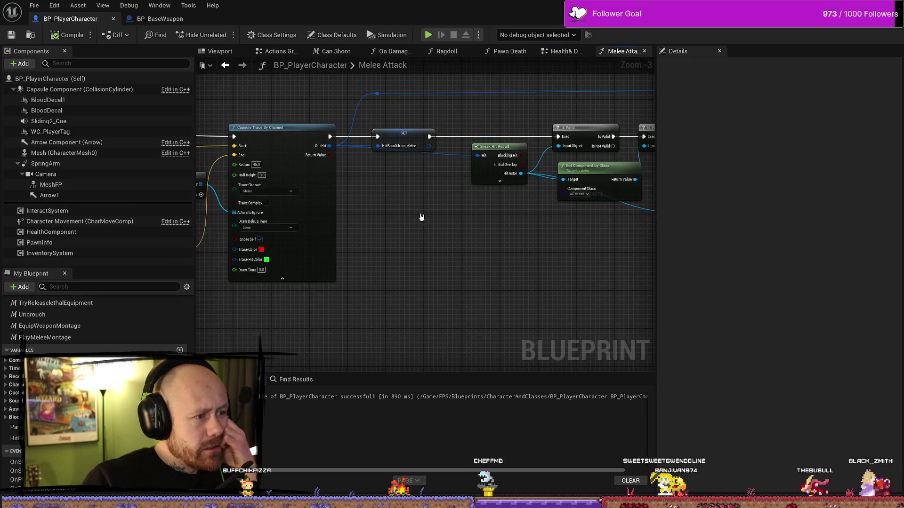
{"action": "left_click_drag", "start_coordinate": [415, 224], "coordinate": [452, 217]}
{"action": "scroll", "coordinate": [376, 299], "scroll_direction": "down", "scroll_amount": 2}
{"action": "left_click_drag", "start_coordinate": [376, 299], "coordinate": [514, 272]}
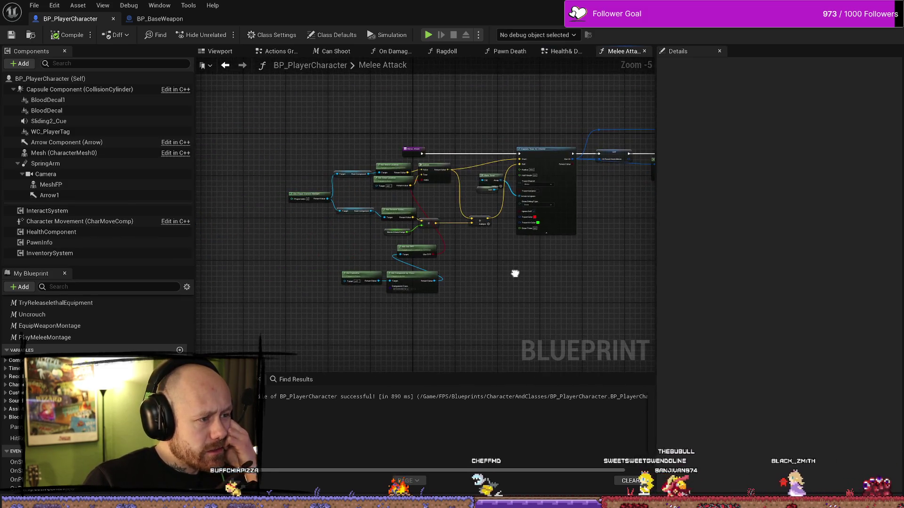
{"action": "scroll", "coordinate": [282, 221], "scroll_direction": "up", "scroll_amount": 3}
{"action": "left_click_drag", "start_coordinate": [388, 244], "coordinate": [207, 233]}
{"action": "scroll", "coordinate": [470, 282], "scroll_direction": "down", "scroll_amount": 1}
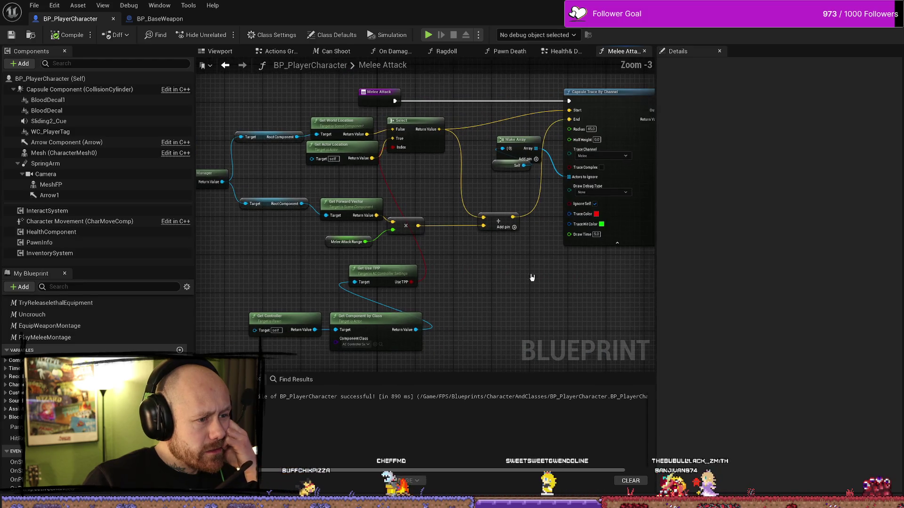
{"action": "left_click_drag", "start_coordinate": [570, 300], "coordinate": [472, 274]}
{"action": "scroll", "coordinate": [554, 278], "scroll_direction": "down", "scroll_amount": 1}
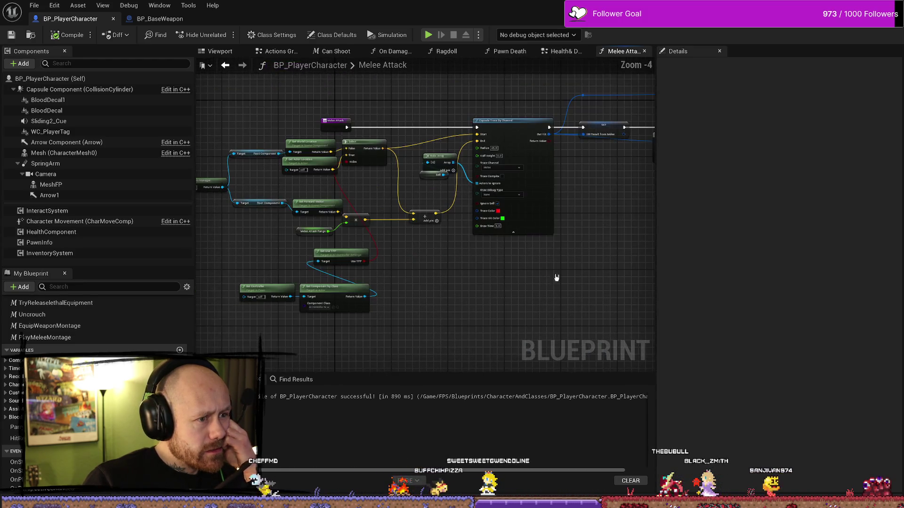
{"action": "left_click_drag", "start_coordinate": [555, 278], "coordinate": [528, 284]}
{"action": "scroll", "coordinate": [569, 215], "scroll_direction": "up", "scroll_amount": 1}
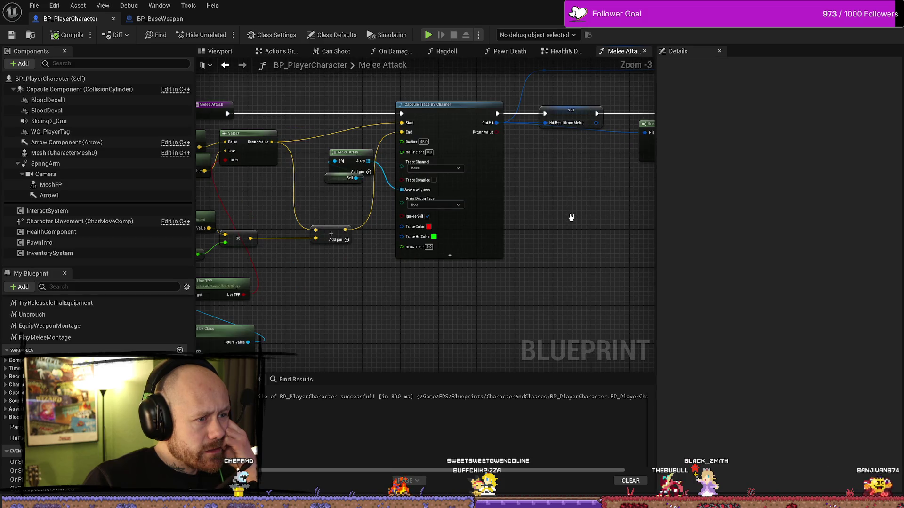
{"action": "mouse_move", "coordinate": [571, 217]}
{"action": "left_mouse_down"}
{"action": "mouse_move", "coordinate": [566, 238]}
{"action": "mouse_move", "coordinate": [499, 250]}
{"action": "mouse_move", "coordinate": [540, 258]}
{"action": "mouse_move", "coordinate": [378, 251]}
{"action": "mouse_move", "coordinate": [473, 251]}
{"action": "left_mouse_up"}
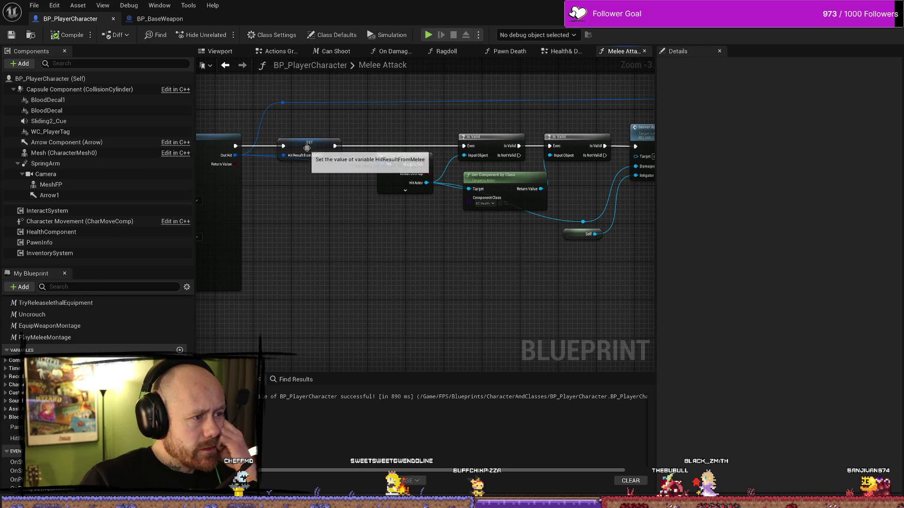
- Delete the SET HitResultFromMelee node, wire the trace straight to Is Valid, and save
{"action": "left_click_drag", "start_coordinate": [324, 150], "coordinate": [325, 141]}
{"action": "key", "text": "Delete"}
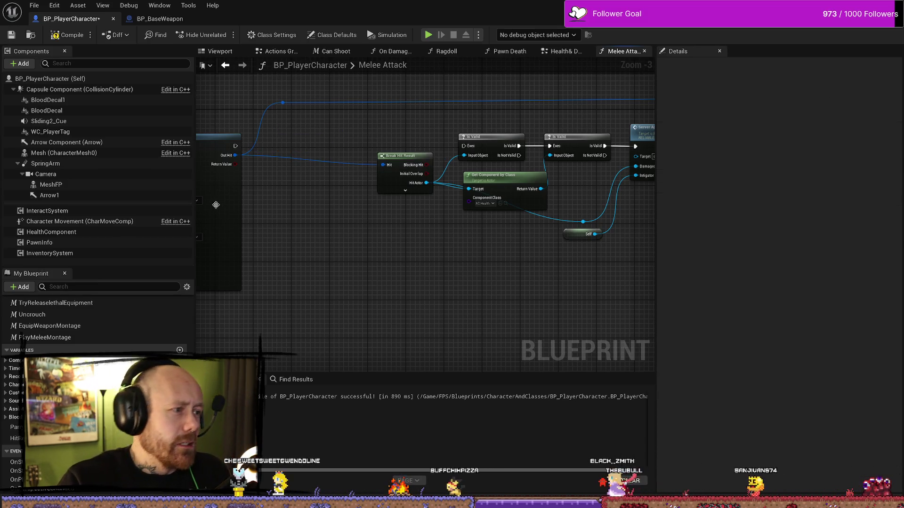
{"action": "left_click_drag", "start_coordinate": [235, 145], "coordinate": [467, 148]}
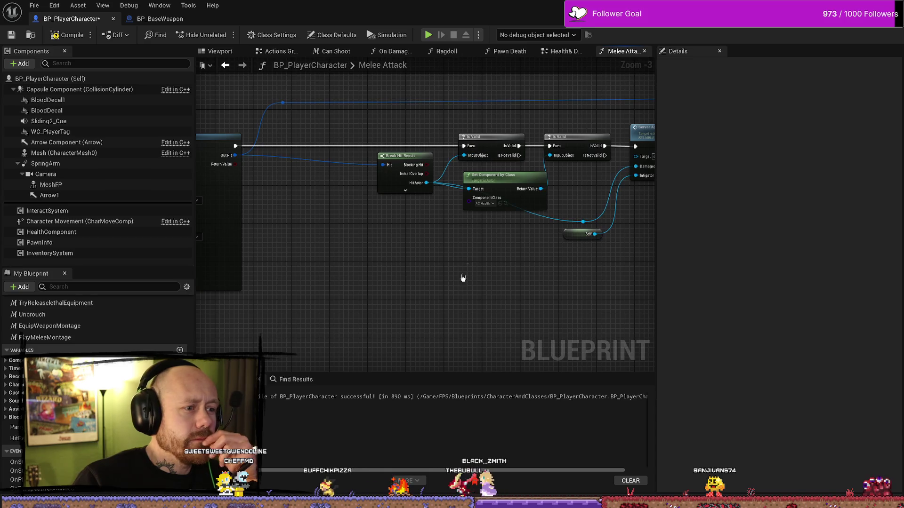
{"action": "left_click", "coordinate": [12, 36]}
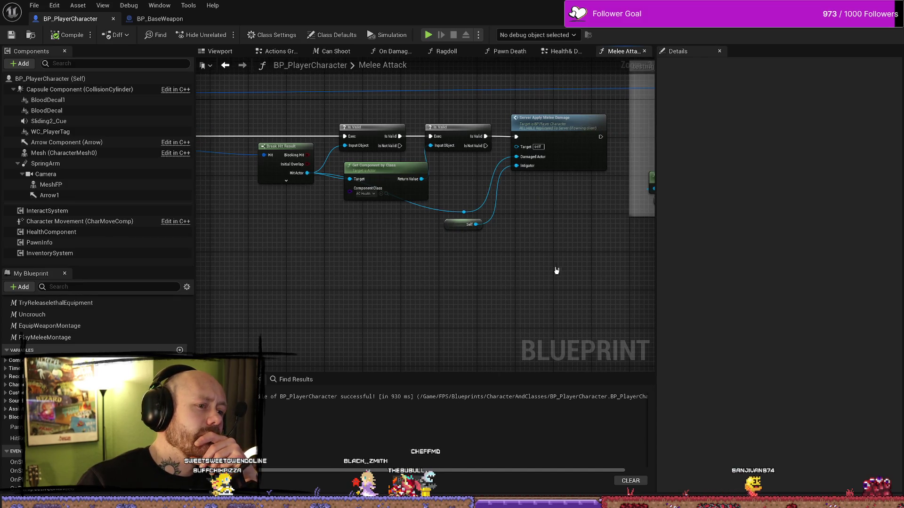
- Review the testing comment box and Server Apply Melee Damage, then return to the level editor
{"action": "scroll", "coordinate": [554, 271], "scroll_direction": "down", "scroll_amount": 2}
{"action": "left_click_drag", "start_coordinate": [538, 256], "coordinate": [366, 257]}
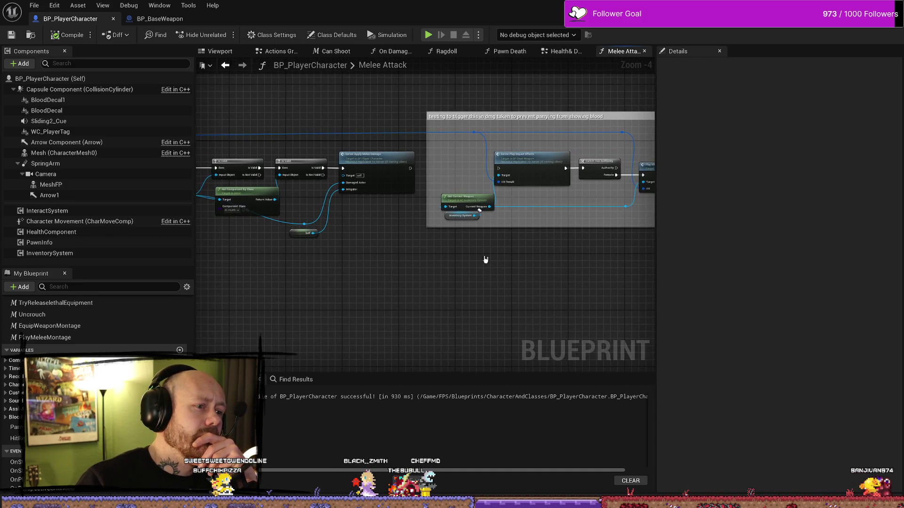
{"action": "left_click_drag", "start_coordinate": [574, 265], "coordinate": [429, 263]}
{"action": "mouse_move", "coordinate": [322, 262]}
{"action": "left_mouse_down"}
{"action": "mouse_move", "coordinate": [494, 262]}
{"action": "mouse_move", "coordinate": [499, 287]}
{"action": "left_mouse_up"}
{"action": "left_click_drag", "start_coordinate": [379, 283], "coordinate": [447, 262]}
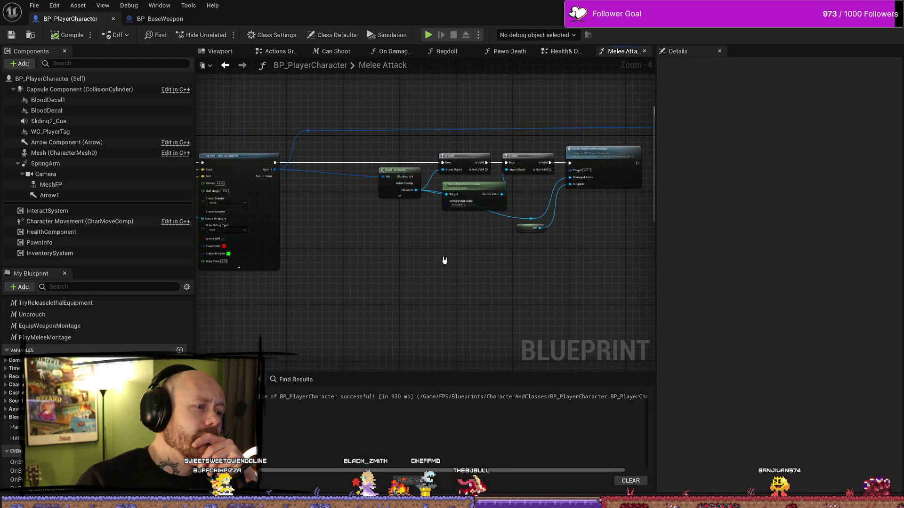
{"action": "scroll", "coordinate": [426, 255], "scroll_direction": "up", "scroll_amount": 1}
{"action": "scroll", "coordinate": [426, 255], "scroll_direction": "down", "scroll_amount": 1}
{"action": "left_click_drag", "start_coordinate": [557, 296], "coordinate": [465, 285]}
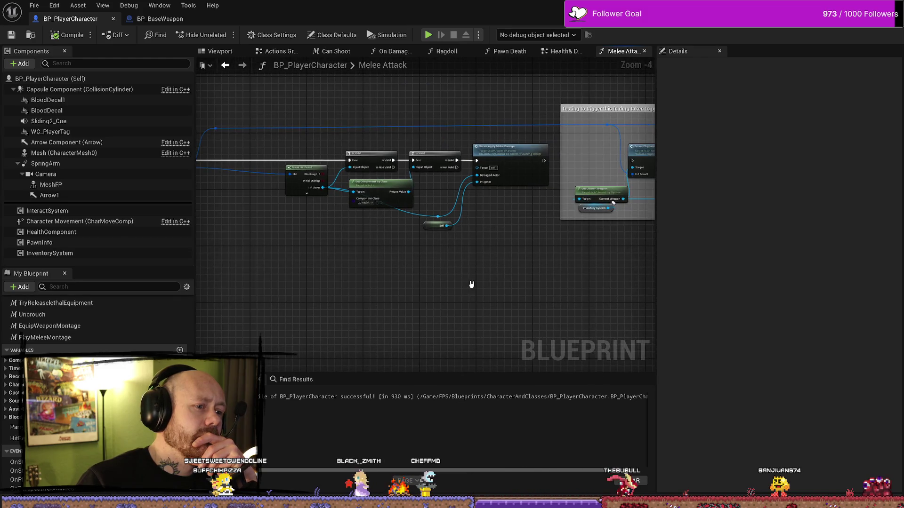
{"action": "scroll", "coordinate": [526, 279], "scroll_direction": "up", "scroll_amount": 1}
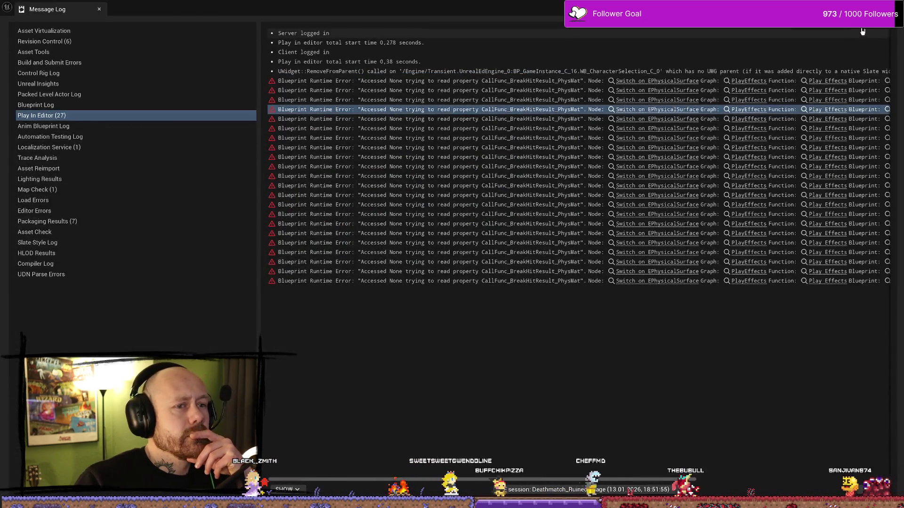
{"action": "left_click", "coordinate": [861, 29]}
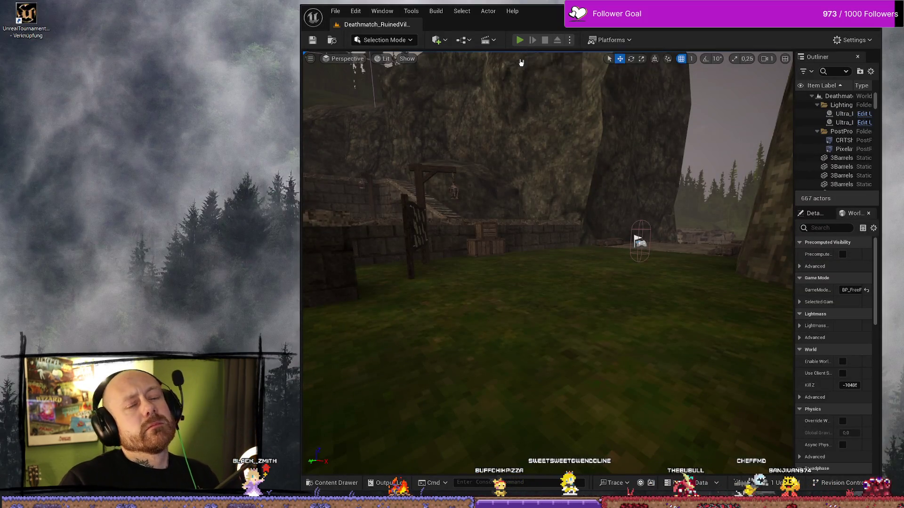
- Run a multiplayer test walking toward the hooded enemy, stop it, and return to BP_PlayerCharacter
{"action": "left_click", "coordinate": [519, 39]}
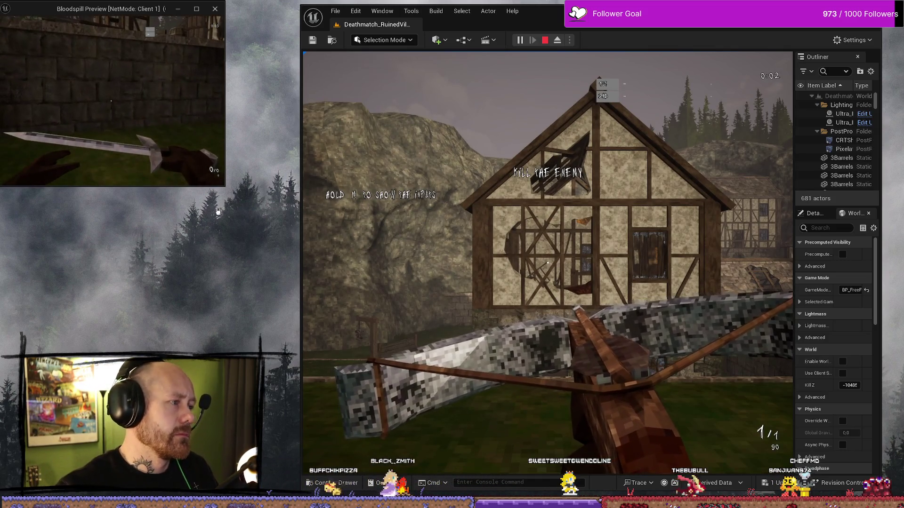
{"action": "left_click", "coordinate": [462, 251]}
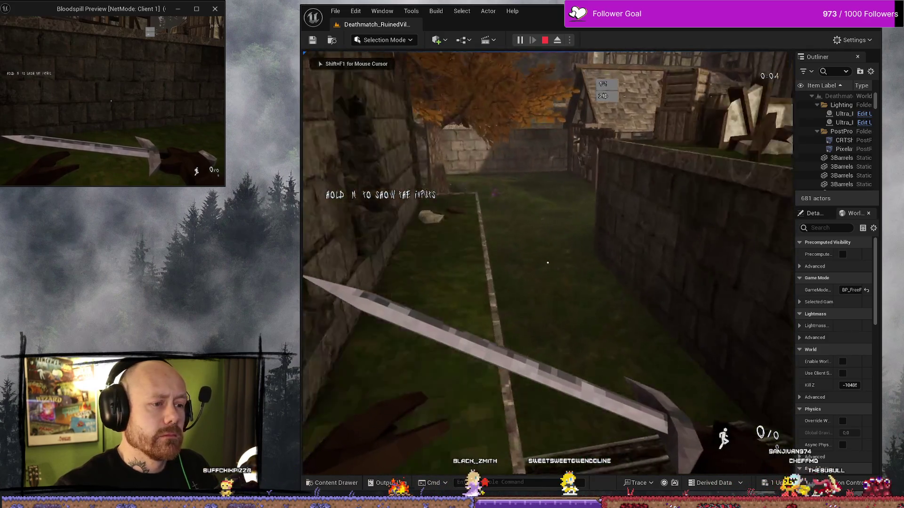
{"action": "key", "text": "w"}
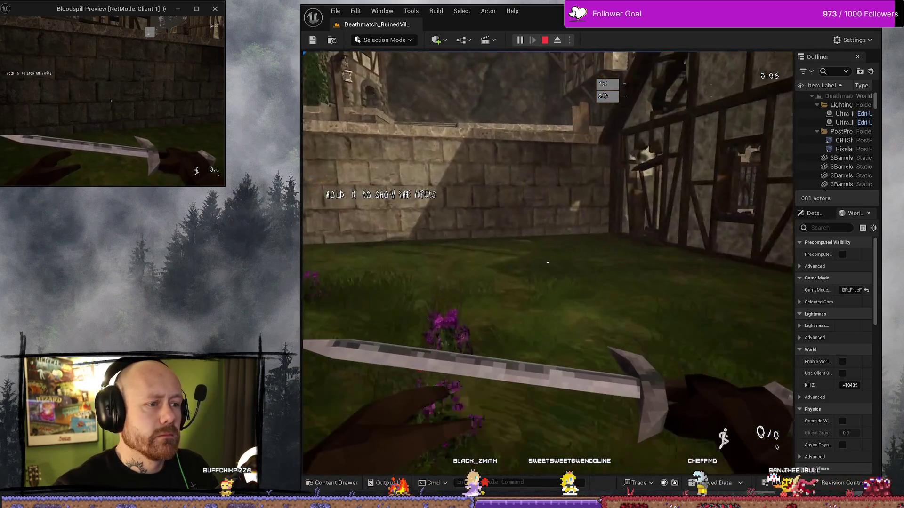
{"action": "key", "text": "w"}
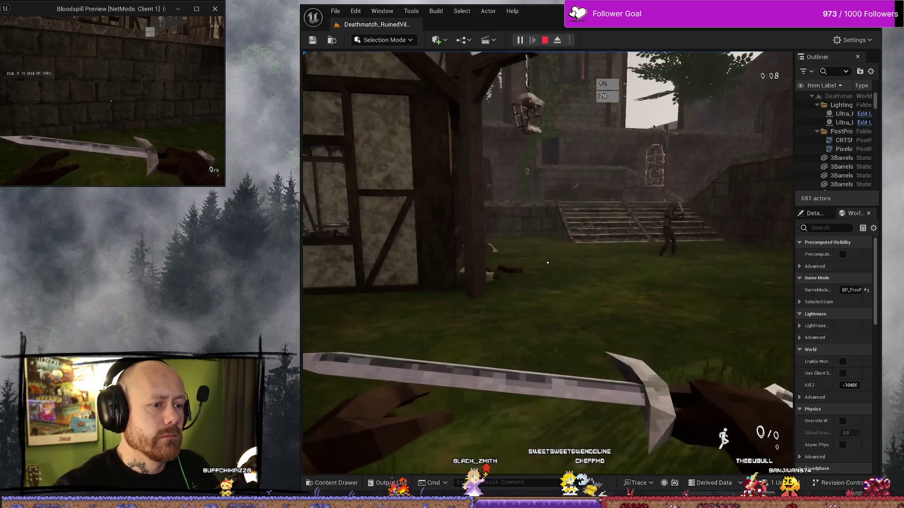
{"action": "key", "text": "w"}
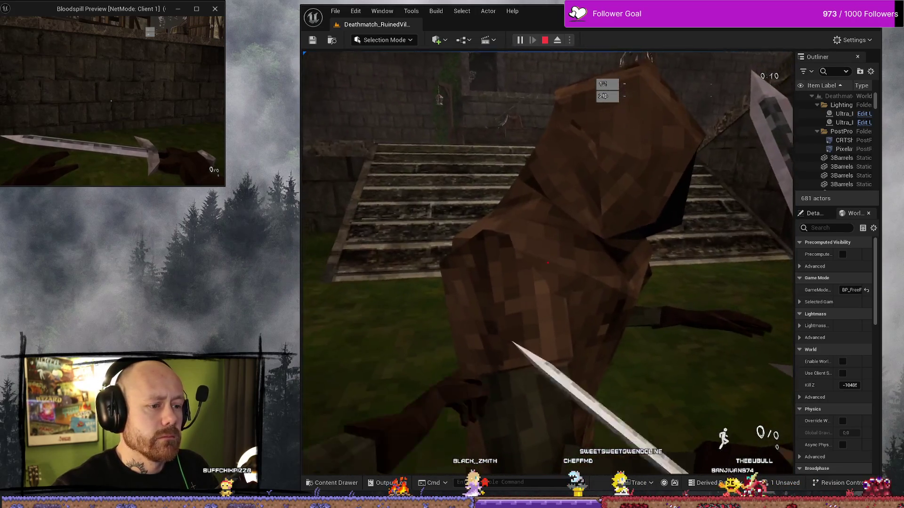
{"action": "key", "text": "Escape"}
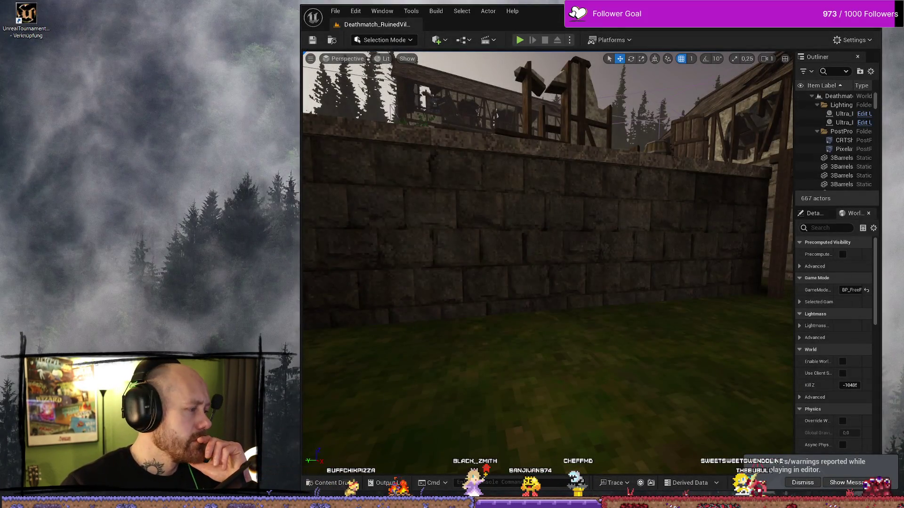
{"action": "key", "text": "alt+Tab"}
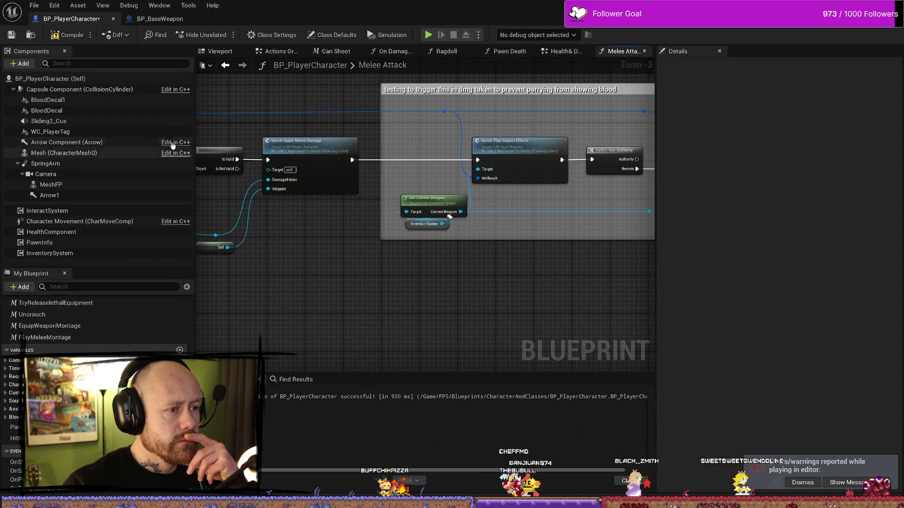
- Save the Blueprint, start a multiplayer PIE test with Alt+P, and deploy the client player
{"action": "left_click", "coordinate": [11, 36]}
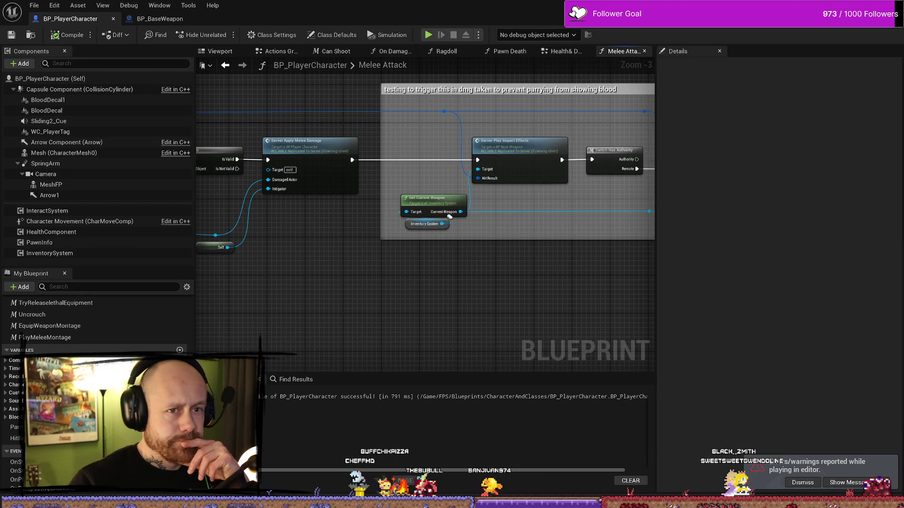
{"action": "key", "text": "alt+Tab"}
{"action": "key", "text": "alt+p"}
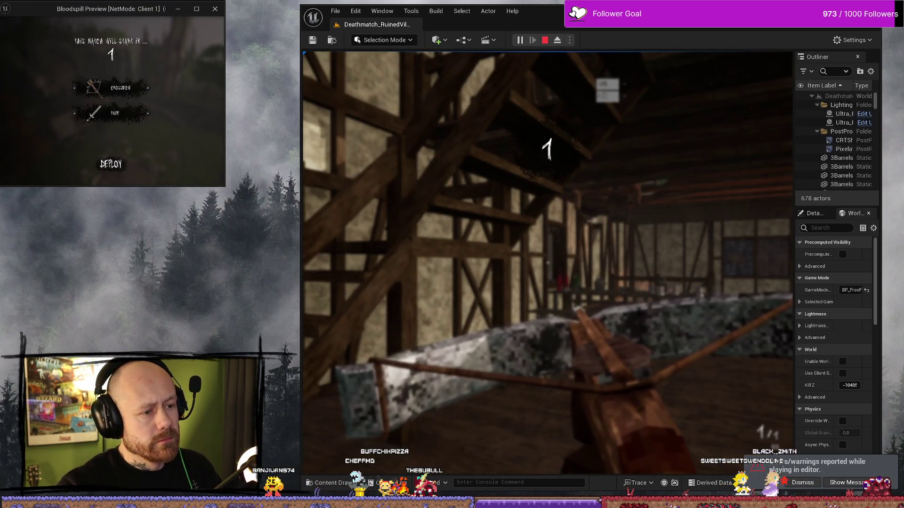
{"action": "key", "text": "2"}
{"action": "key", "text": "w"}
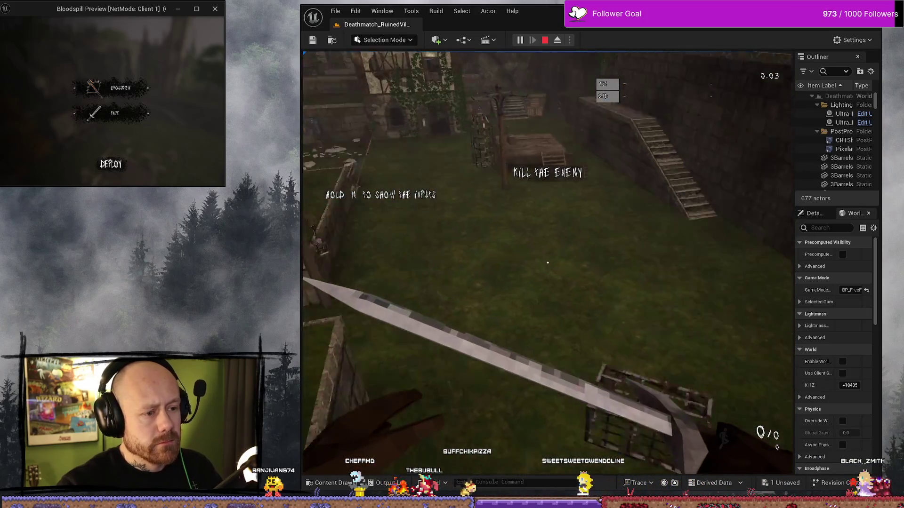
{"action": "key", "text": "shift+w"}
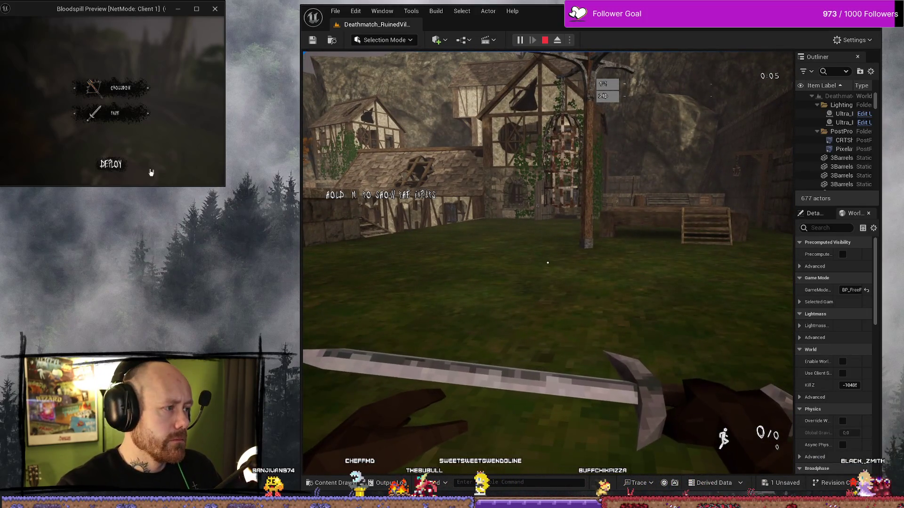
{"action": "left_click", "coordinate": [110, 164]}
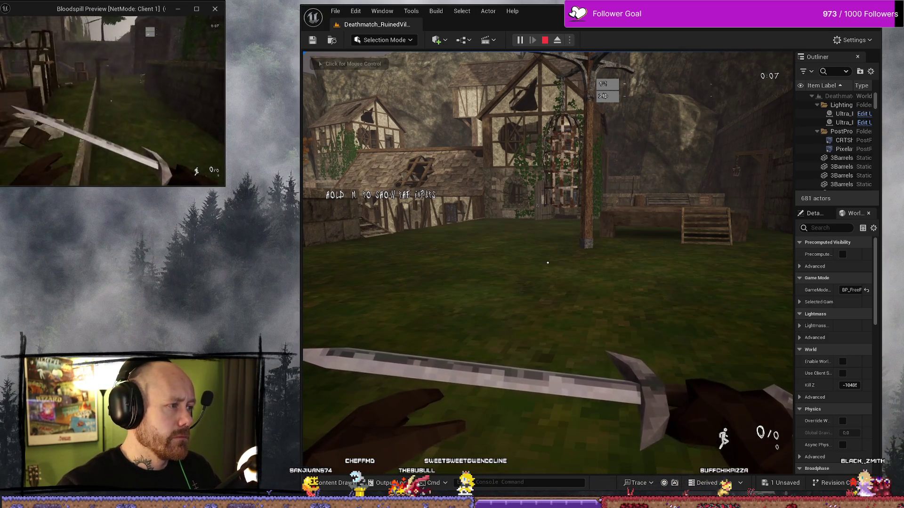
- Close in on the hooded opponent and land repeated melee hits to check the blood spray
{"action": "key", "text": "w"}
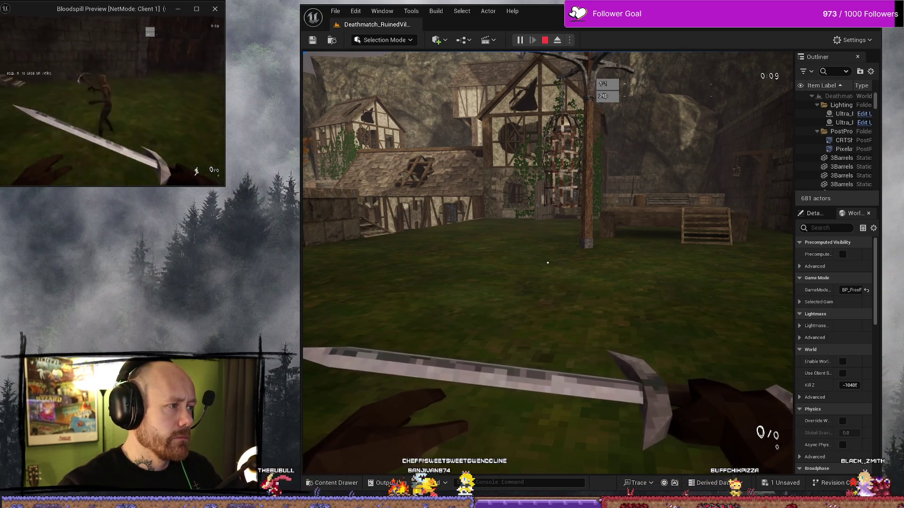
{"action": "key", "text": "w"}
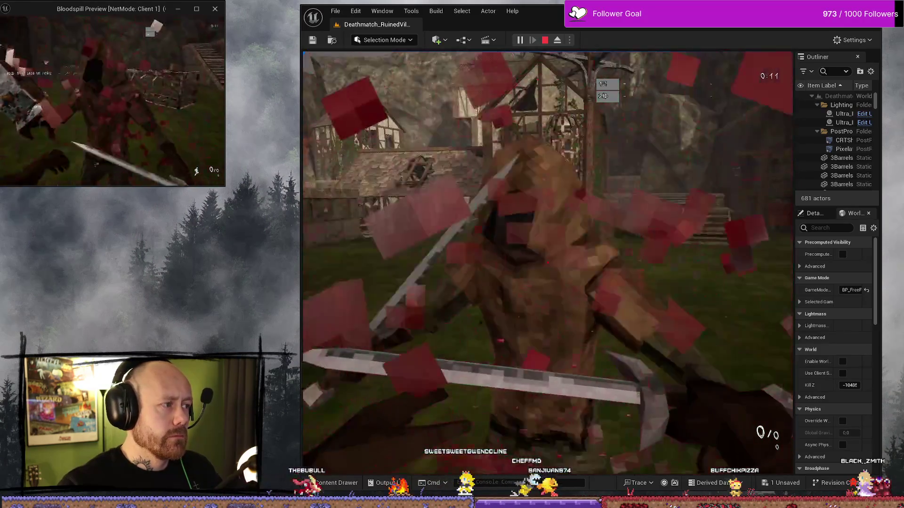
{"action": "key", "text": "s"}
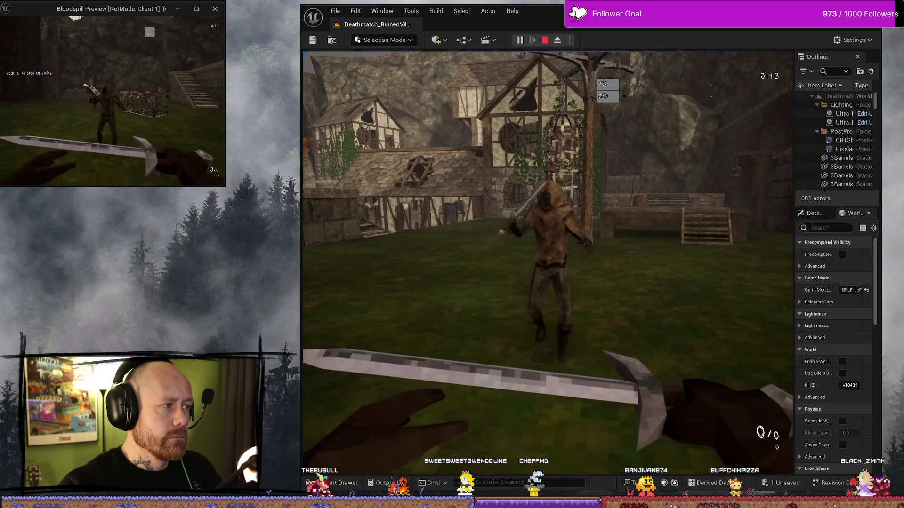
{"action": "left_click", "coordinate": [582, 143]}
{"action": "key", "text": "w"}
{"action": "left_click", "coordinate": [583, 143]}
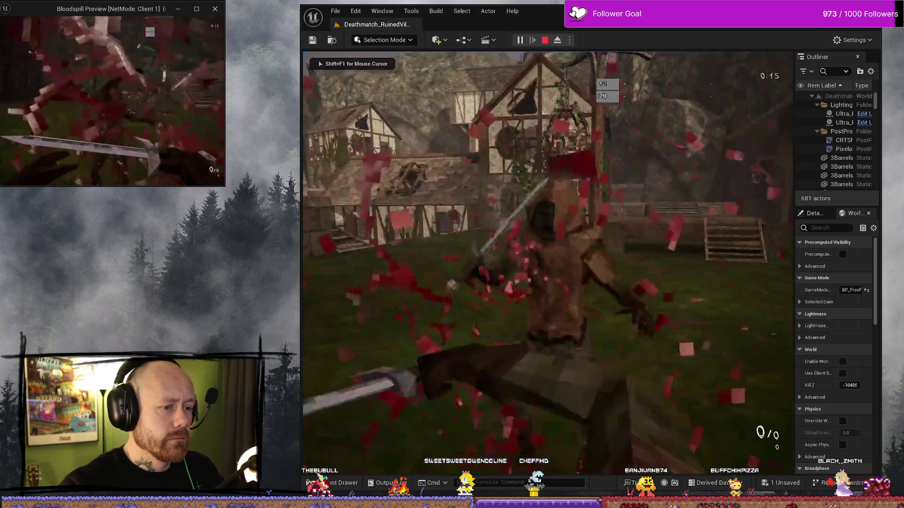
{"action": "left_click", "coordinate": [583, 143]}
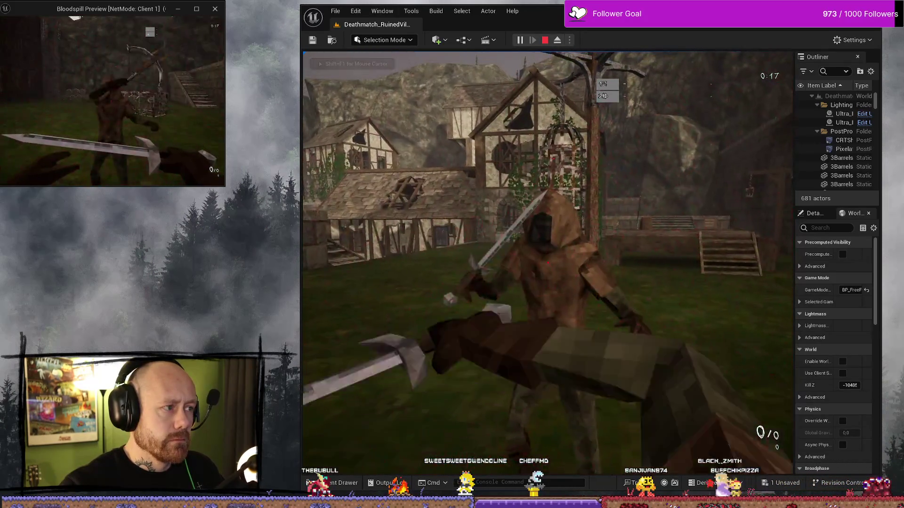
{"action": "left_click", "coordinate": [582, 143]}
- Swap back to the sword for another swing, then stop the test and relaunch it
{"action": "key", "text": "2"}
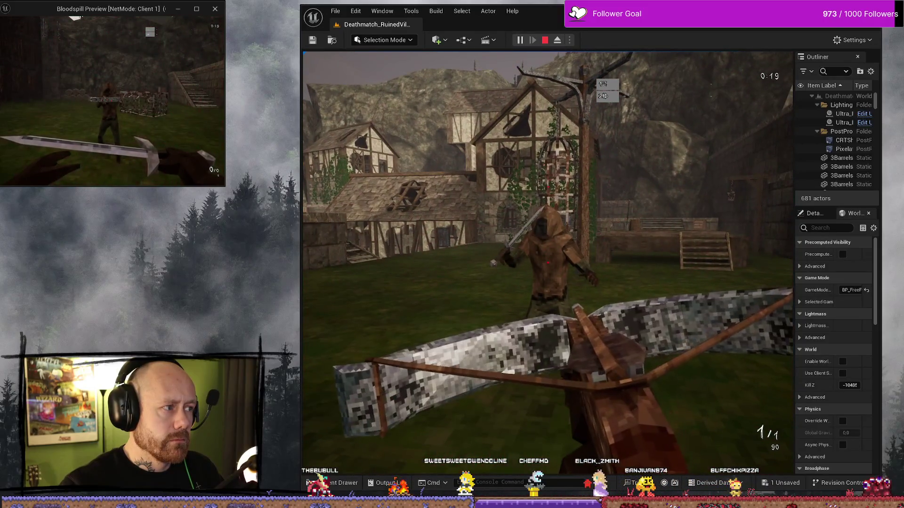
{"action": "key", "text": "1"}
{"action": "left_click", "coordinate": [621, 233]}
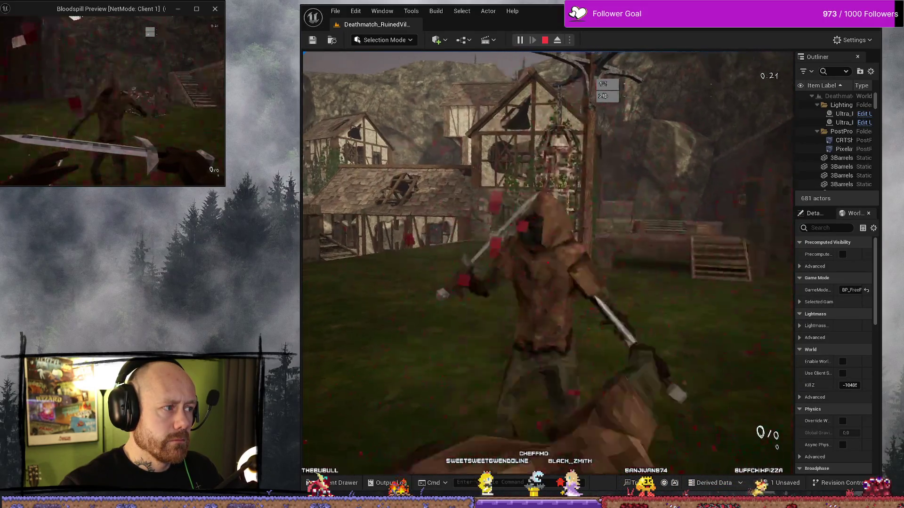
{"action": "key", "text": "shift+F1"}
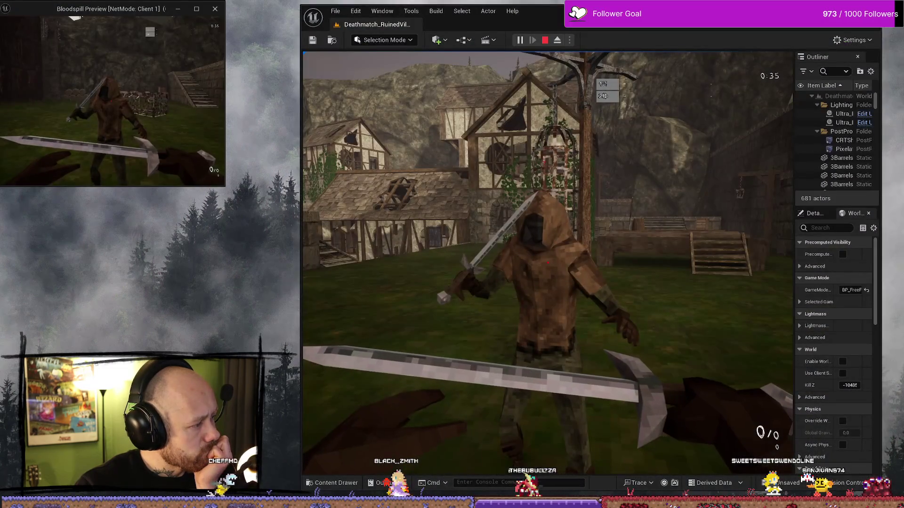
{"action": "key", "text": "Escape"}
{"action": "key", "text": "alt+p"}
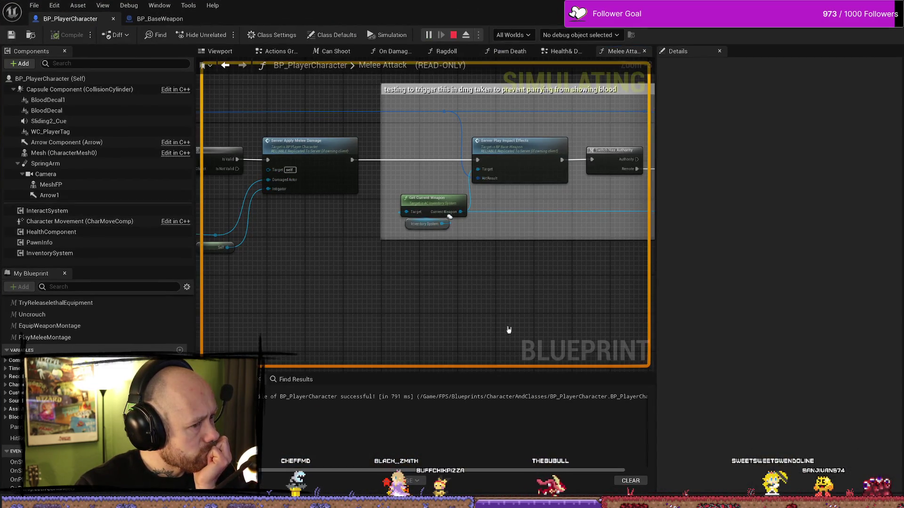
- Stop the running test and dismiss the Message Log of runtime errors
{"action": "left_click", "coordinate": [454, 32]}
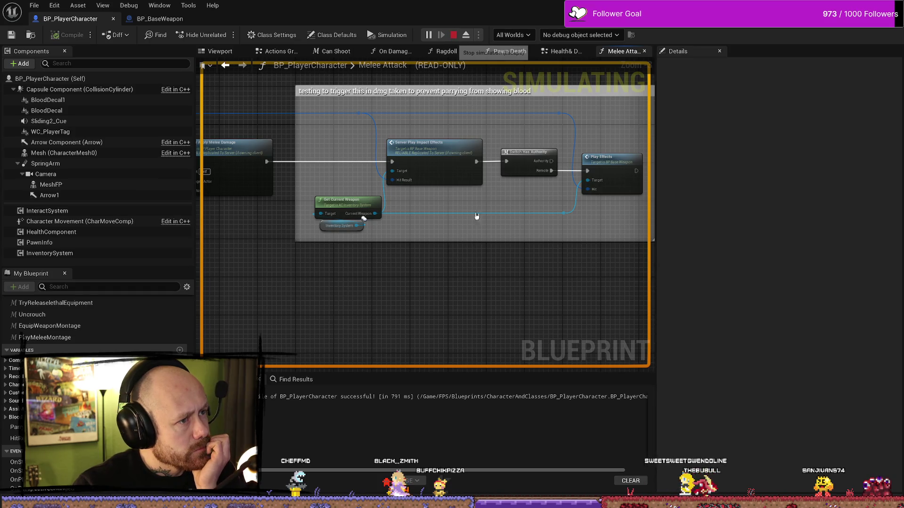
{"action": "left_click", "coordinate": [395, 278]}
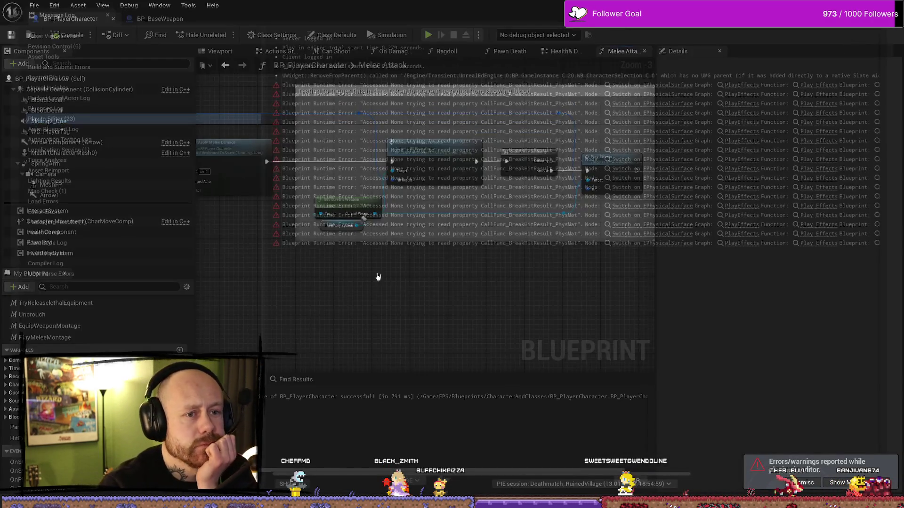
{"action": "scroll", "coordinate": [395, 277], "scroll_direction": "down", "scroll_amount": 3}
{"action": "mouse_move", "coordinate": [395, 277]}
{"action": "left_mouse_down"}
{"action": "mouse_move", "coordinate": [468, 276]}
{"action": "mouse_move", "coordinate": [396, 272]}
{"action": "left_mouse_up"}
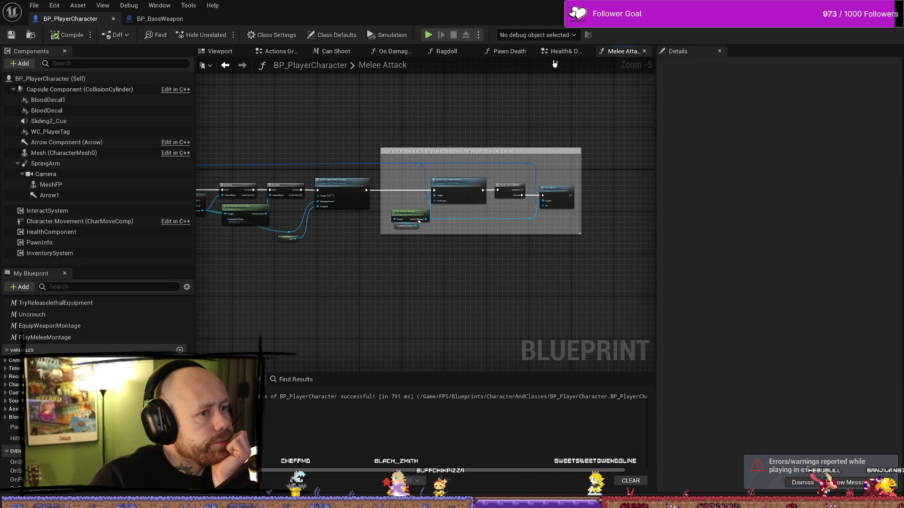
- In the Health & Death graph, wire Switch Has Authority's Authority output into Play Blood Decal
{"action": "left_click", "coordinate": [564, 51]}
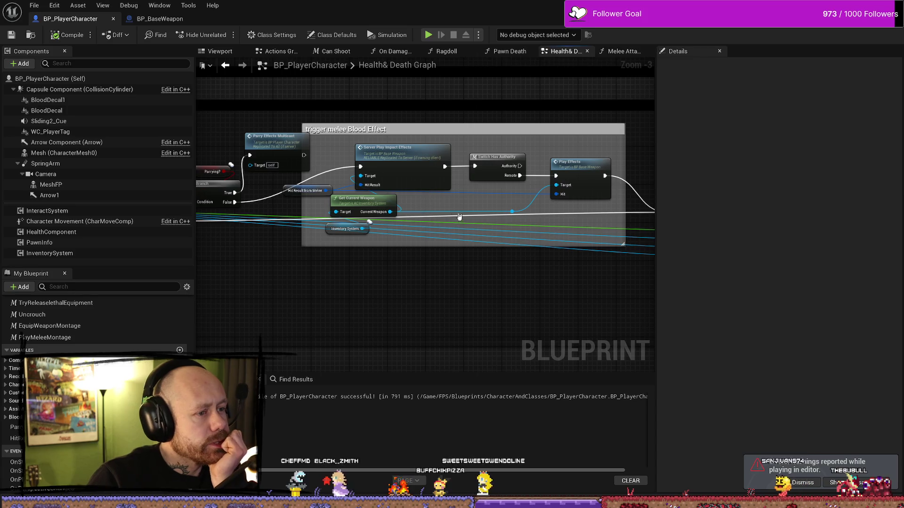
{"action": "left_click_drag", "start_coordinate": [535, 306], "coordinate": [480, 298]}
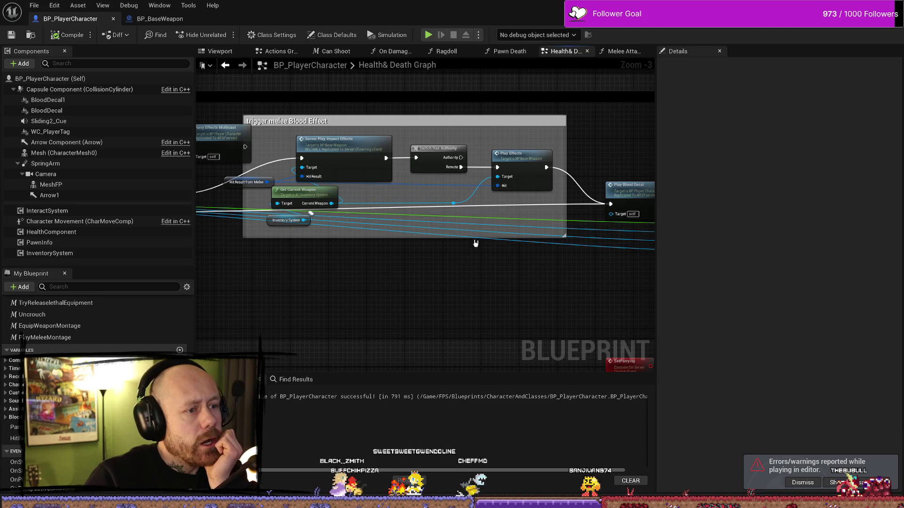
{"action": "left_click_drag", "start_coordinate": [475, 250], "coordinate": [430, 247]}
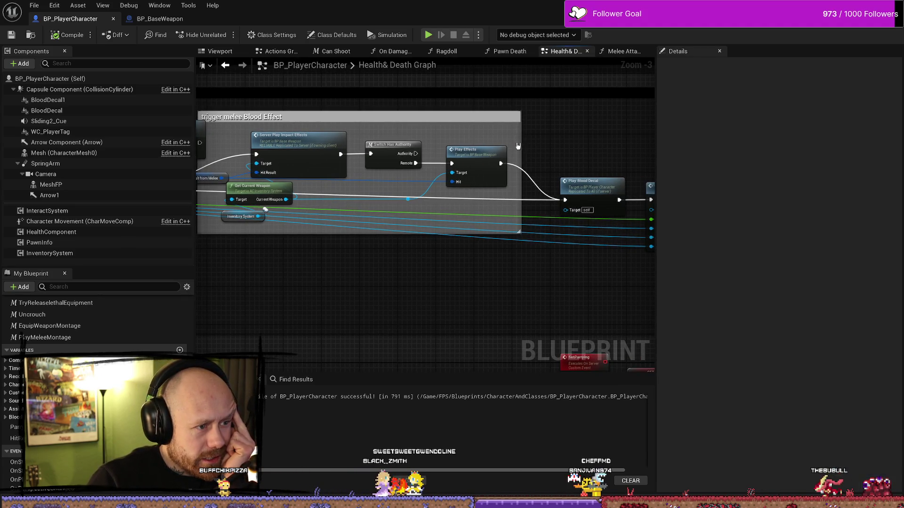
{"action": "mouse_move", "coordinate": [415, 153]}
{"action": "left_mouse_down"}
{"action": "mouse_move", "coordinate": [548, 177]}
{"action": "mouse_move", "coordinate": [565, 203]}
{"action": "left_mouse_up"}
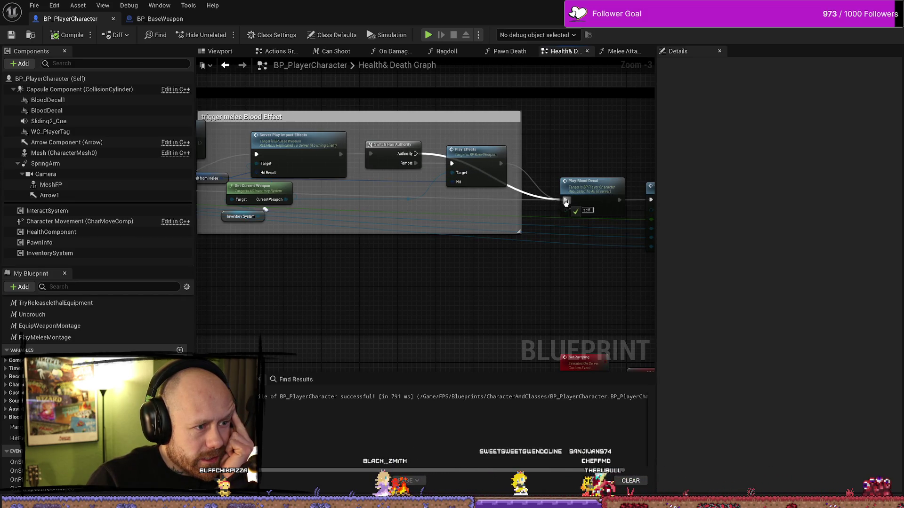
{"action": "right_click", "coordinate": [516, 137]}
{"action": "left_click", "coordinate": [548, 123]}
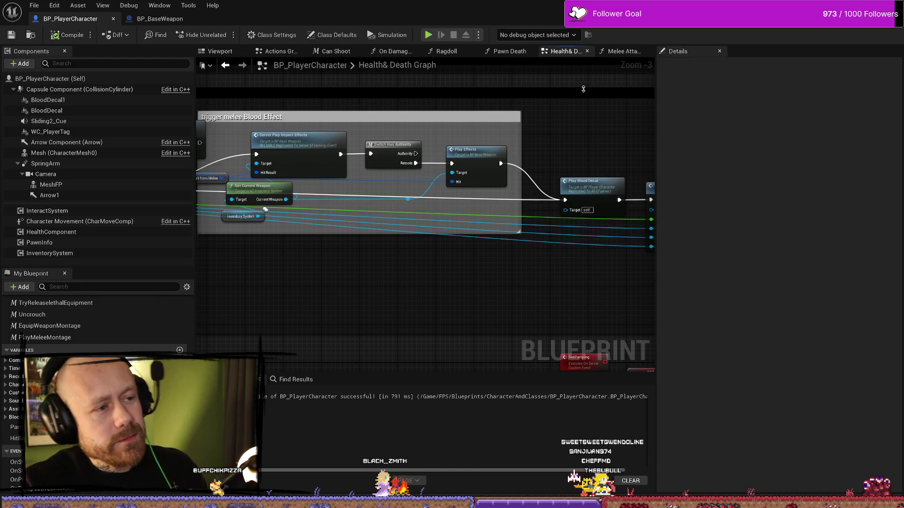
{"action": "left_click", "coordinate": [624, 51]}
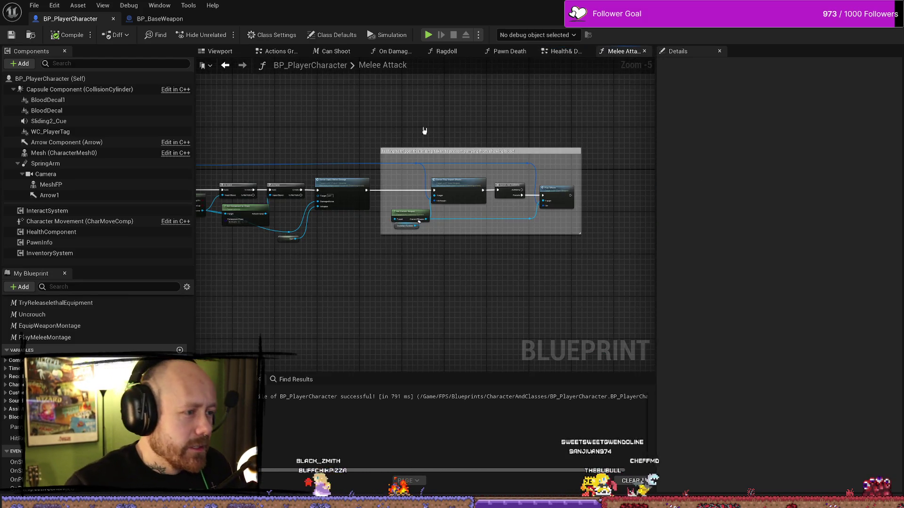
{"action": "key", "text": "ctrl+space"}
{"action": "key", "text": "ctrl+space"}
{"action": "left_click_drag", "start_coordinate": [327, 151], "coordinate": [420, 141]}
{"action": "key", "text": "ctrl+z"}
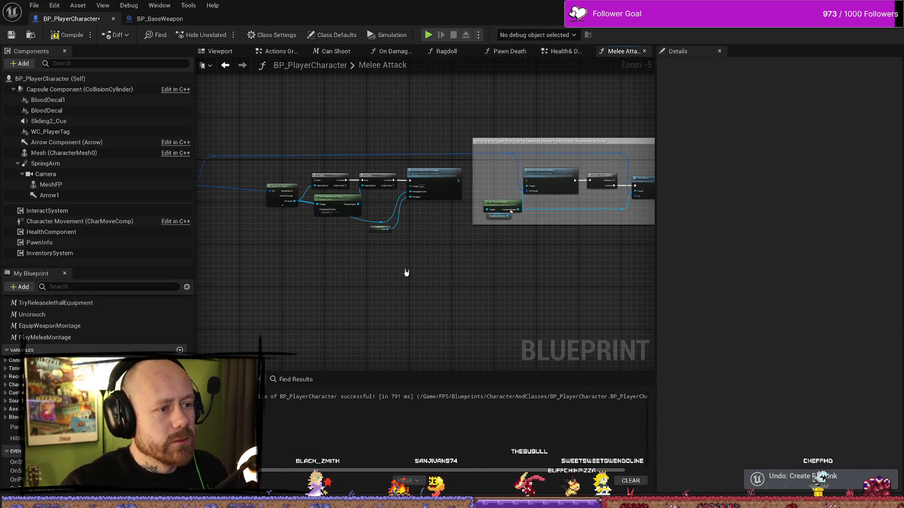
{"action": "key", "text": "ctrl+z"}
{"action": "left_click_drag", "start_coordinate": [272, 297], "coordinate": [391, 296]}
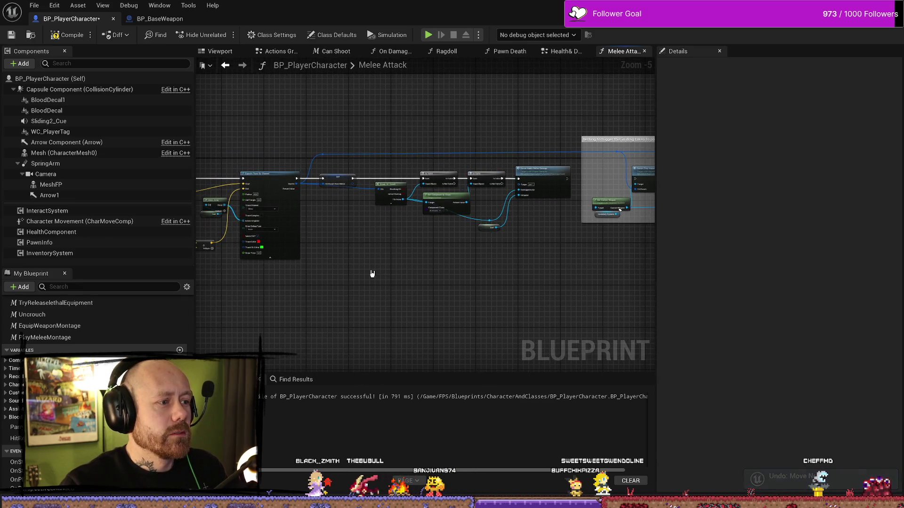
{"action": "scroll", "coordinate": [373, 276], "scroll_direction": "up", "scroll_amount": 1}
{"action": "key", "text": "F7"}
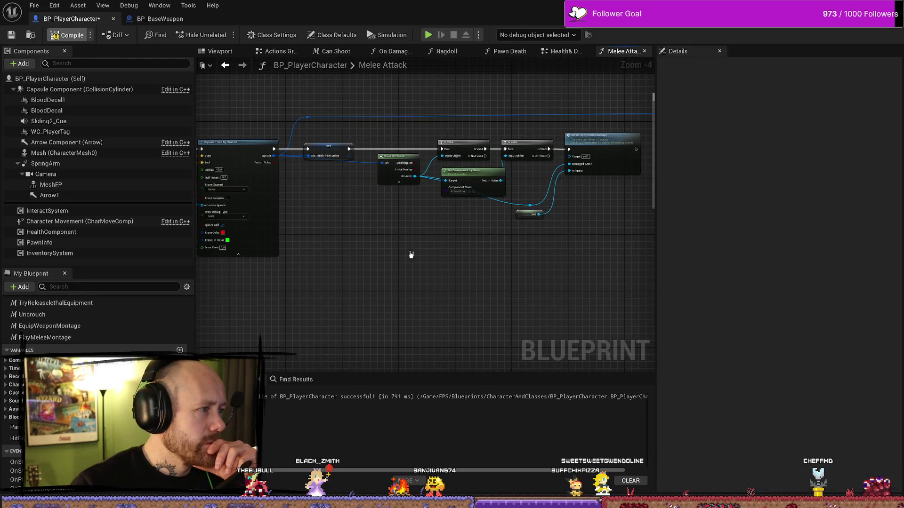
{"action": "left_click", "coordinate": [565, 51]}
{"action": "mouse_move", "coordinate": [415, 153]}
{"action": "left_mouse_down"}
{"action": "mouse_move", "coordinate": [562, 186]}
{"action": "mouse_move", "coordinate": [564, 199]}
{"action": "left_mouse_up"}
{"action": "left_click_drag", "start_coordinate": [569, 152], "coordinate": [552, 147]}
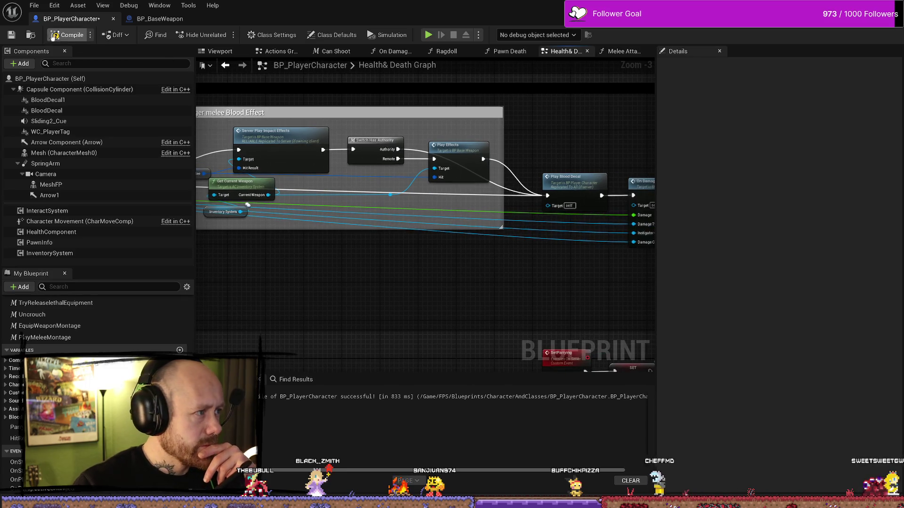
{"action": "left_click_drag", "start_coordinate": [438, 302], "coordinate": [410, 303]}
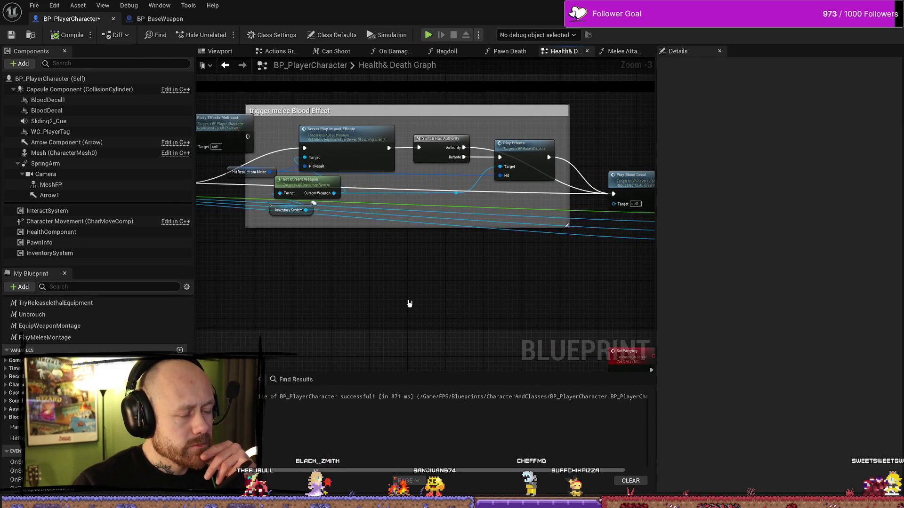
{"action": "left_click_drag", "start_coordinate": [507, 299], "coordinate": [475, 287]}
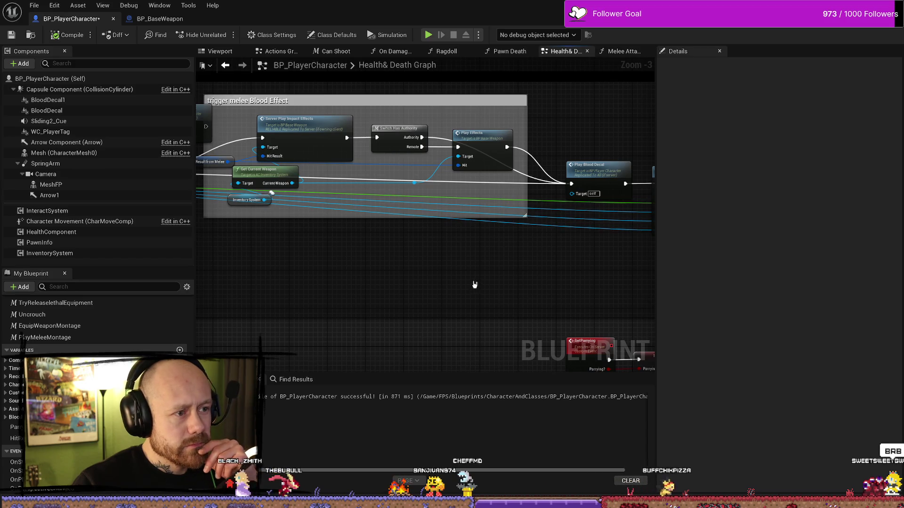
{"action": "mouse_move", "coordinate": [458, 285]}
{"action": "left_mouse_down"}
{"action": "mouse_move", "coordinate": [501, 284]}
{"action": "mouse_move", "coordinate": [423, 280]}
{"action": "left_mouse_up"}
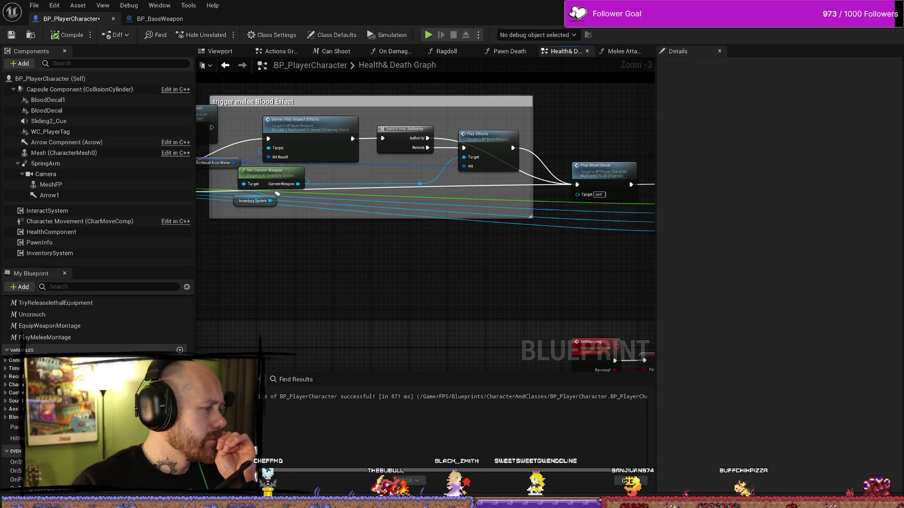
{"action": "key", "text": "alt+p"}
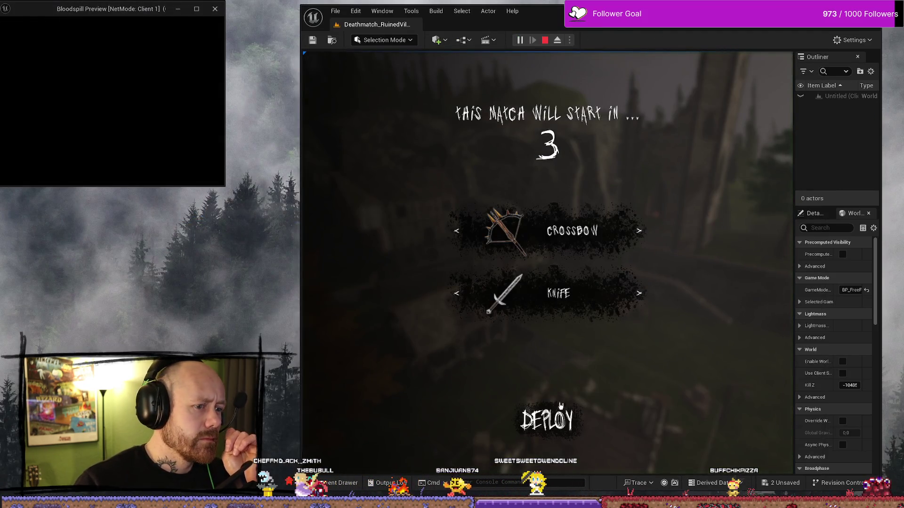
- Spawn the server and client players into the match and equip the sword on both
{"action": "left_click", "coordinate": [546, 421]}
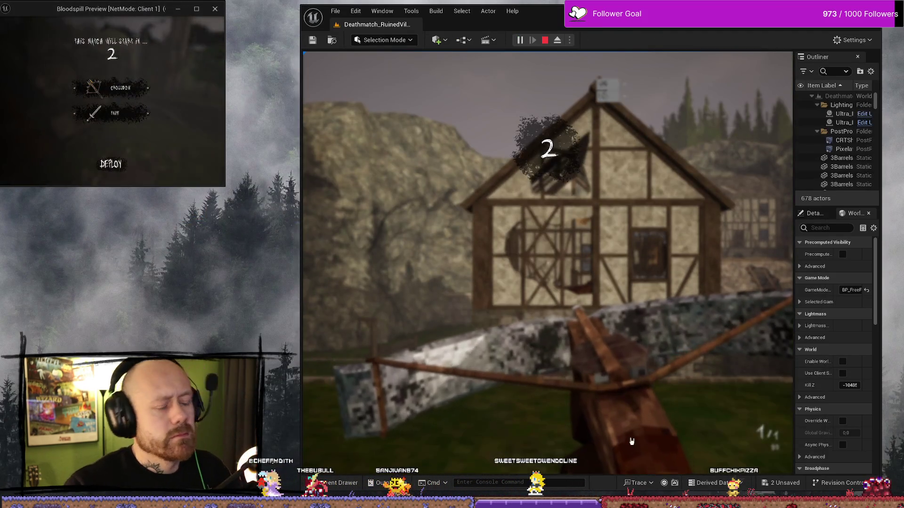
{"action": "left_click", "coordinate": [110, 164]}
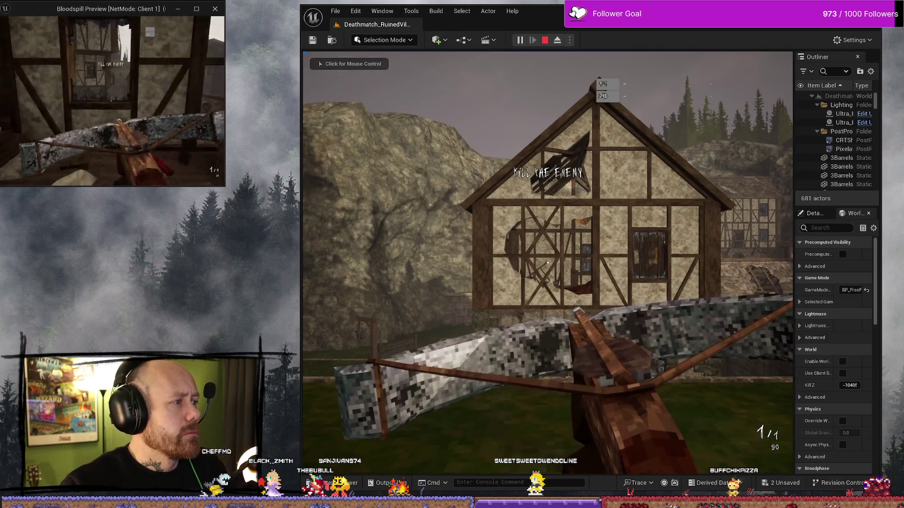
{"action": "key", "text": "2"}
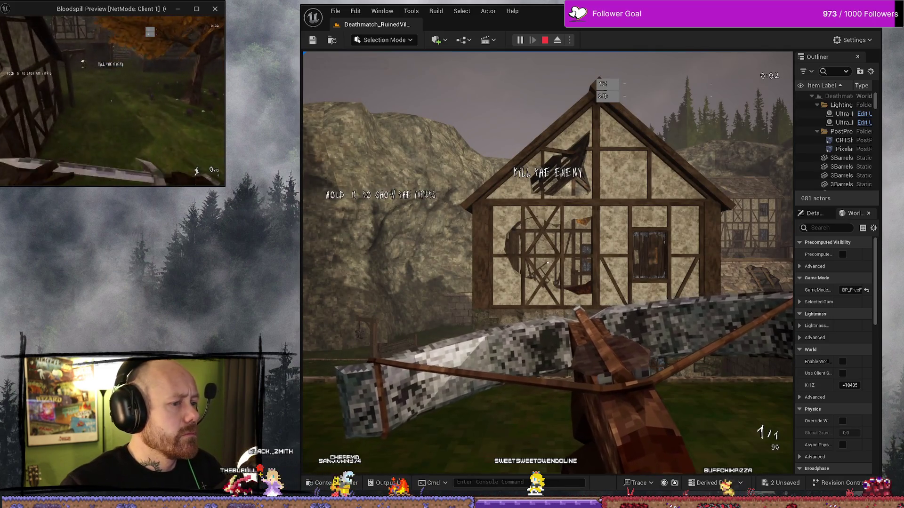
{"action": "left_click", "coordinate": [625, 276]}
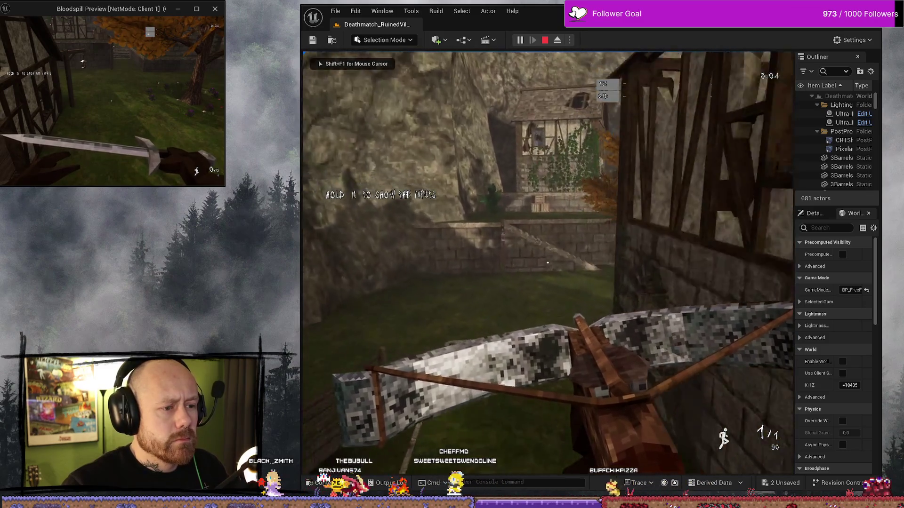
{"action": "key", "text": "2"}
- Climb the stairs to the other player, strike them three times with the sword, then stop PIE
{"action": "key", "text": "w"}
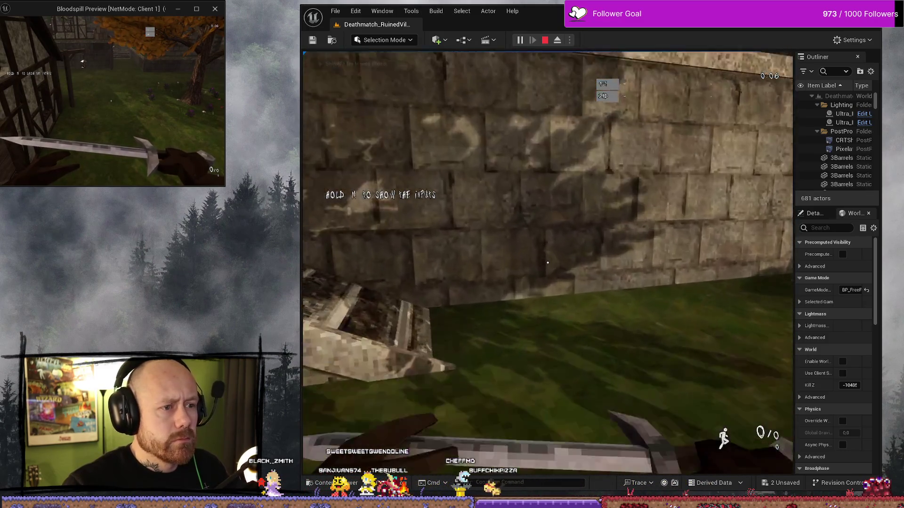
{"action": "key", "text": "w"}
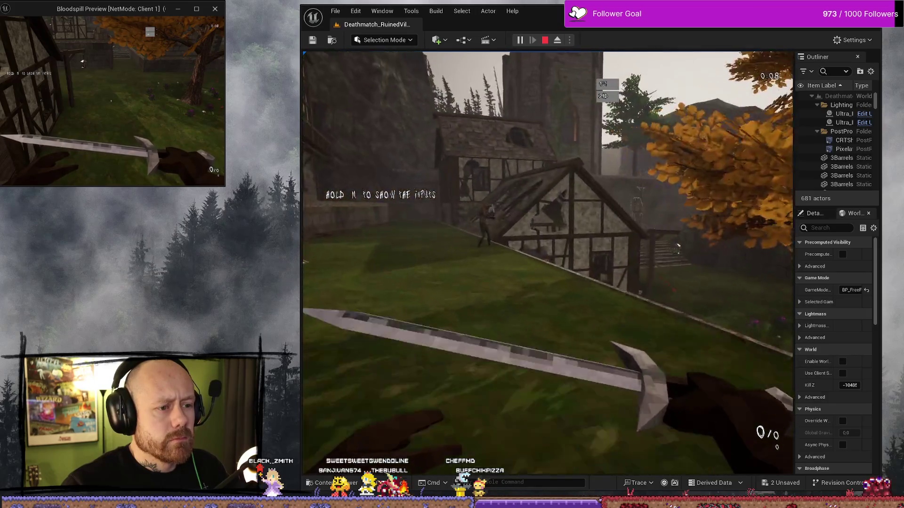
{"action": "left_click", "coordinate": [547, 263]}
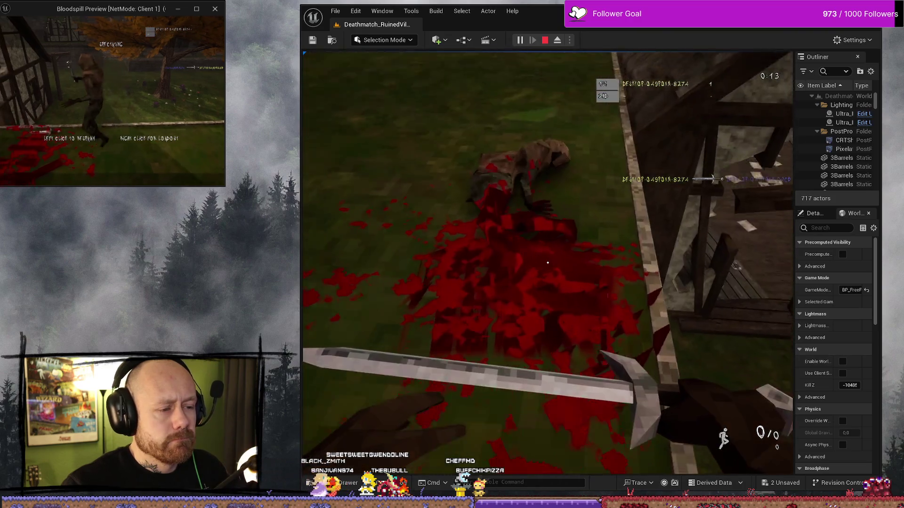
{"action": "left_click", "coordinate": [547, 263]}
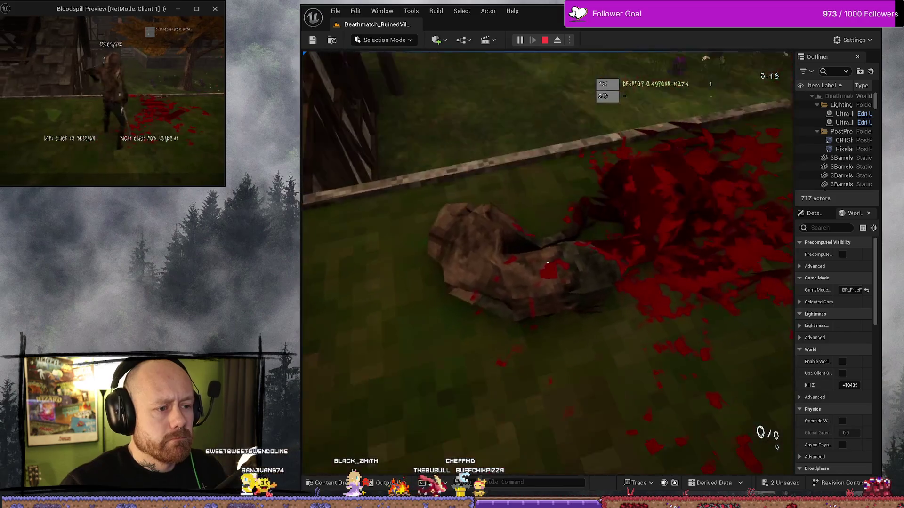
{"action": "left_click", "coordinate": [547, 262]}
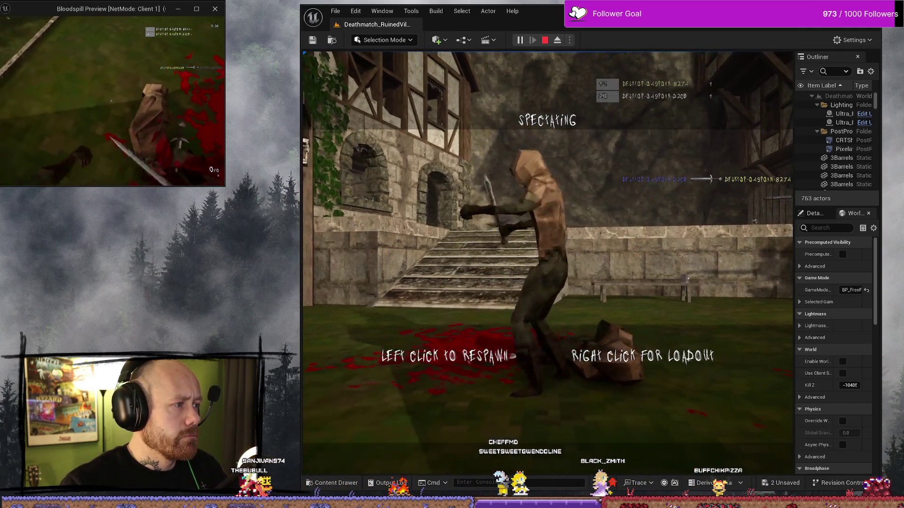
{"action": "key", "text": "Escape"}
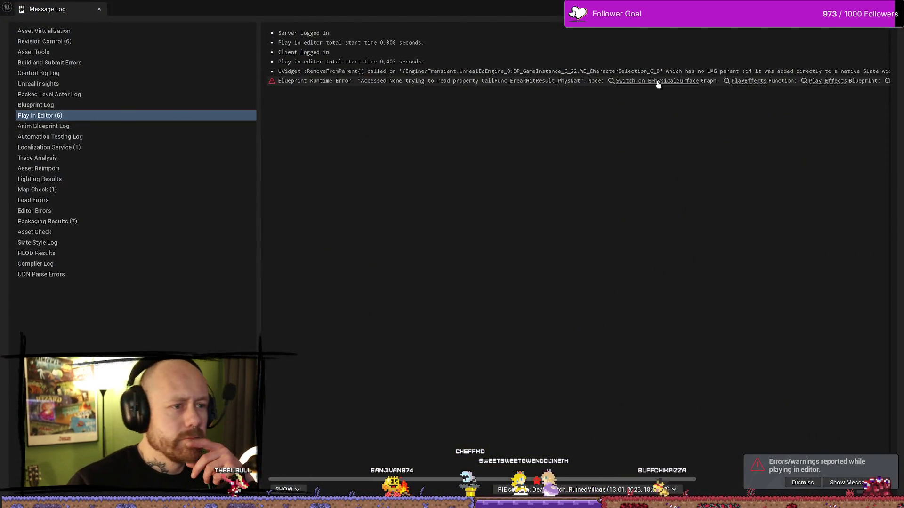
- Close the Message Log and return to the BP_PlayerCharacter Blueprint editor
{"action": "key", "text": "alt+F4"}
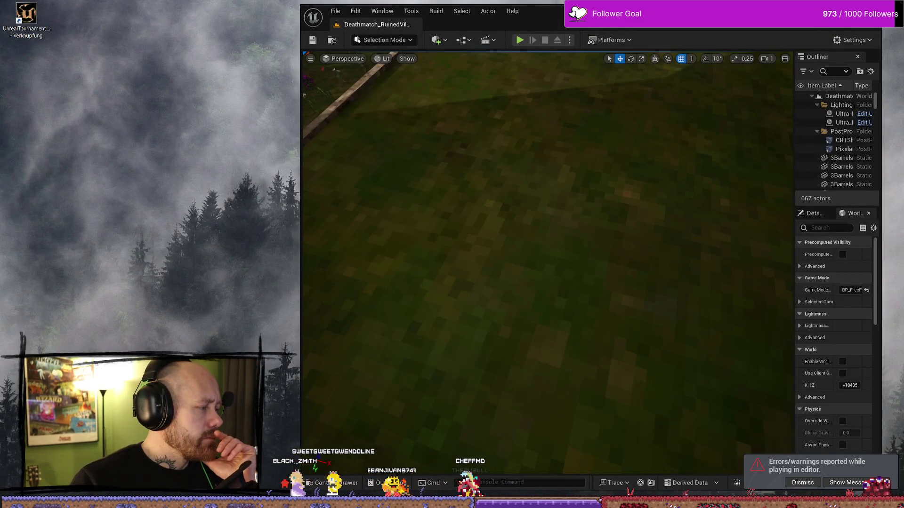
{"action": "key", "text": "alt+Tab"}
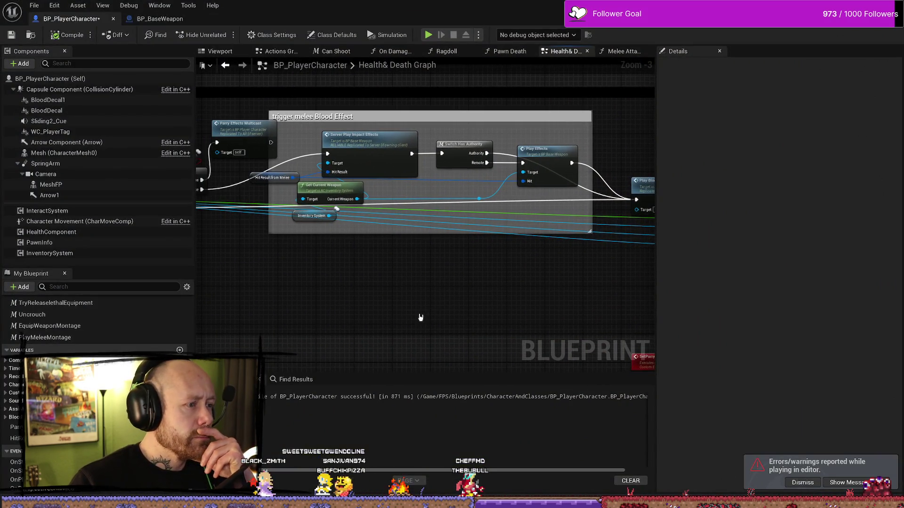
- Delete the IsA check, its first Branch and the Parrying? parry effect nodes
{"action": "left_click_drag", "start_coordinate": [417, 318], "coordinate": [511, 290]}
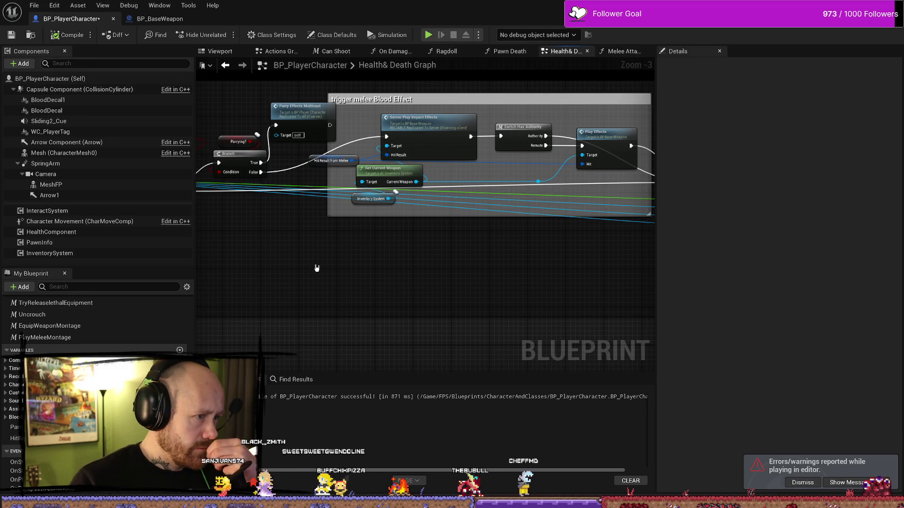
{"action": "left_click_drag", "start_coordinate": [306, 275], "coordinate": [449, 283]}
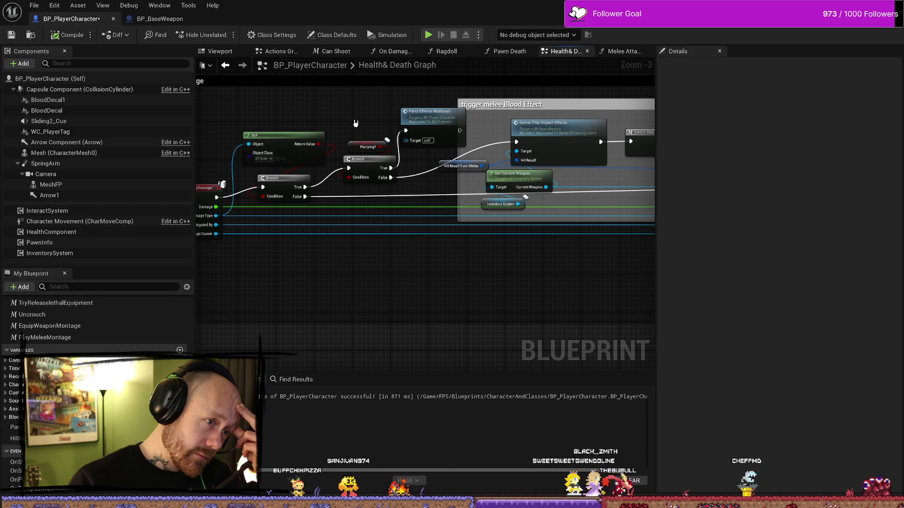
{"action": "left_click_drag", "start_coordinate": [335, 122], "coordinate": [398, 122]}
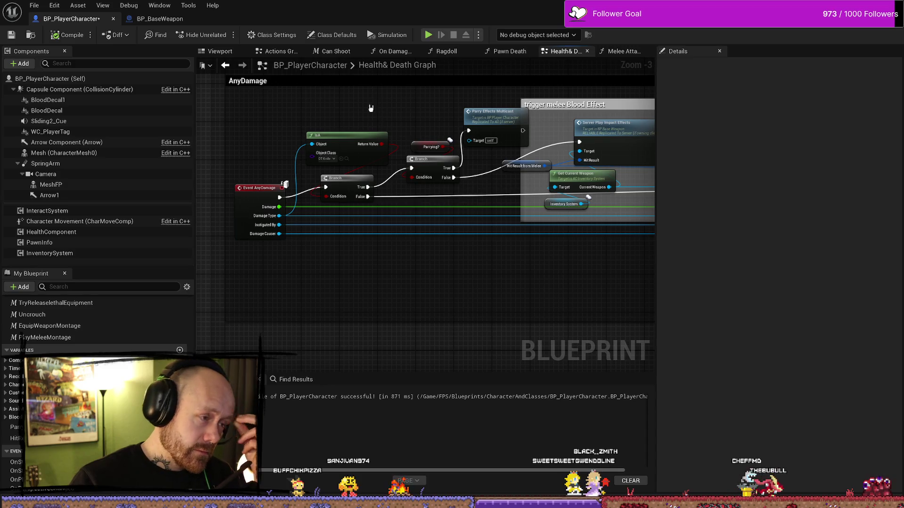
{"action": "left_click_drag", "start_coordinate": [345, 183], "coordinate": [345, 183]}
{"action": "key", "text": "Delete"}
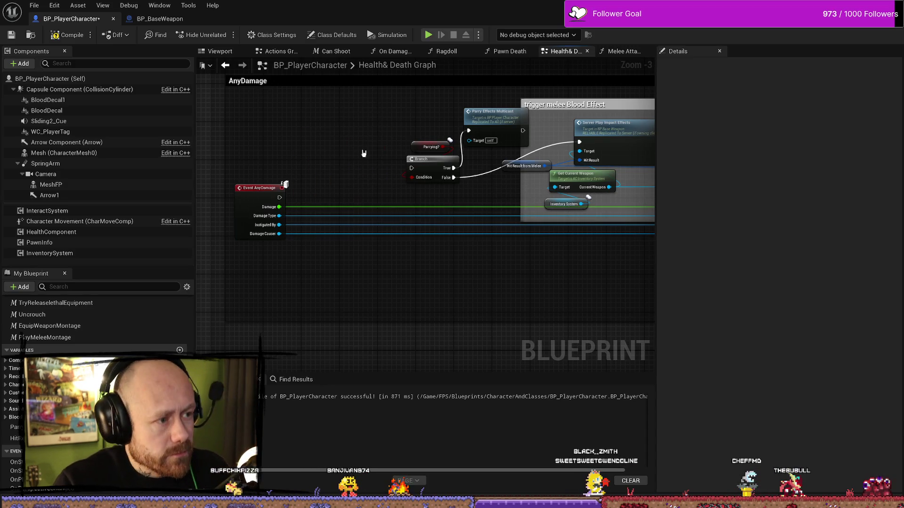
{"action": "left_click_drag", "start_coordinate": [468, 152], "coordinate": [405, 115]}
{"action": "key", "text": "Delete"}
- Delete the melee Blood Effect nodes and empty comment, then try wiring Event AnyDamage to Play Blood Decal
{"action": "mouse_move", "coordinate": [536, 138]}
{"action": "left_mouse_down"}
{"action": "mouse_move", "coordinate": [319, 132]}
{"action": "mouse_move", "coordinate": [424, 188]}
{"action": "mouse_move", "coordinate": [582, 190]}
{"action": "left_mouse_up"}
{"action": "key", "text": "Delete"}
{"action": "mouse_move", "coordinate": [395, 164]}
{"action": "left_mouse_down"}
{"action": "mouse_move", "coordinate": [555, 162]}
{"action": "mouse_move", "coordinate": [339, 157]}
{"action": "mouse_move", "coordinate": [507, 168]}
{"action": "left_mouse_up"}
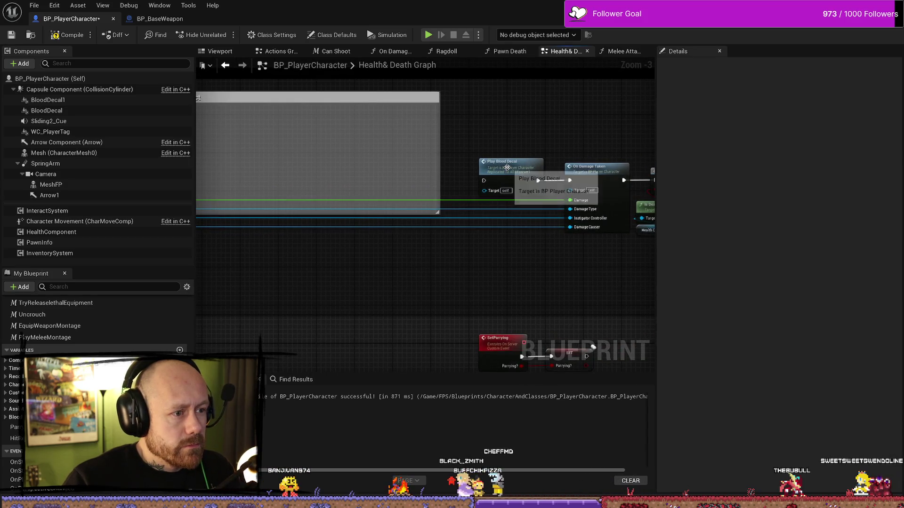
{"action": "key", "text": "Delete"}
{"action": "scroll", "coordinate": [447, 157], "scroll_direction": "down", "scroll_amount": 3}
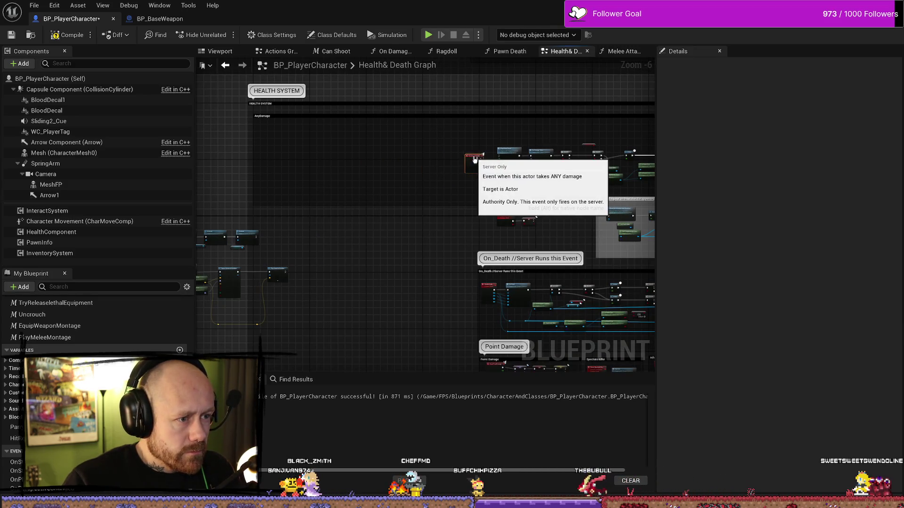
{"action": "scroll", "coordinate": [537, 159], "scroll_direction": "up", "scroll_amount": 3}
{"action": "left_click_drag", "start_coordinate": [440, 171], "coordinate": [397, 183]}
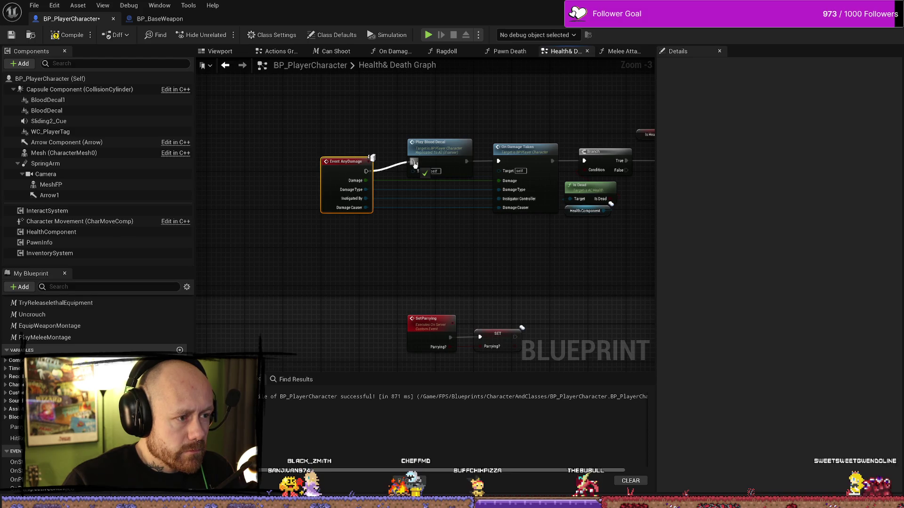
{"action": "left_click_drag", "start_coordinate": [388, 166], "coordinate": [325, 119]}
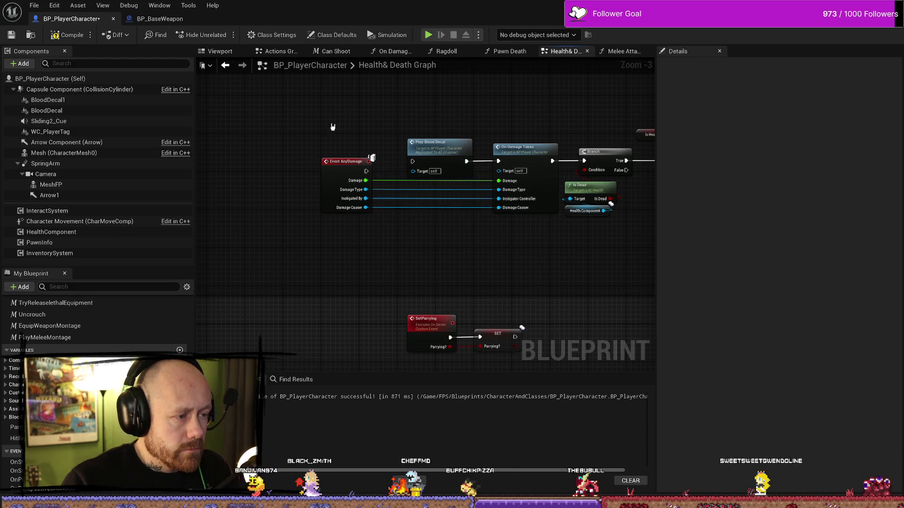
- Undo the deletions to restore the parry, IsA and Branch nodes
{"action": "key", "text": "ctrl+z"}
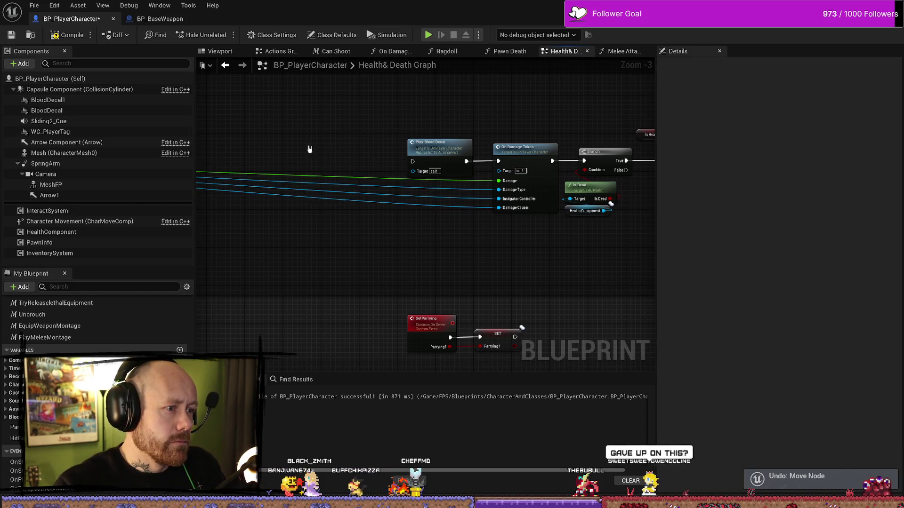
{"action": "left_click_drag", "start_coordinate": [296, 156], "coordinate": [472, 161]}
{"action": "key", "text": "ctrl+z"}
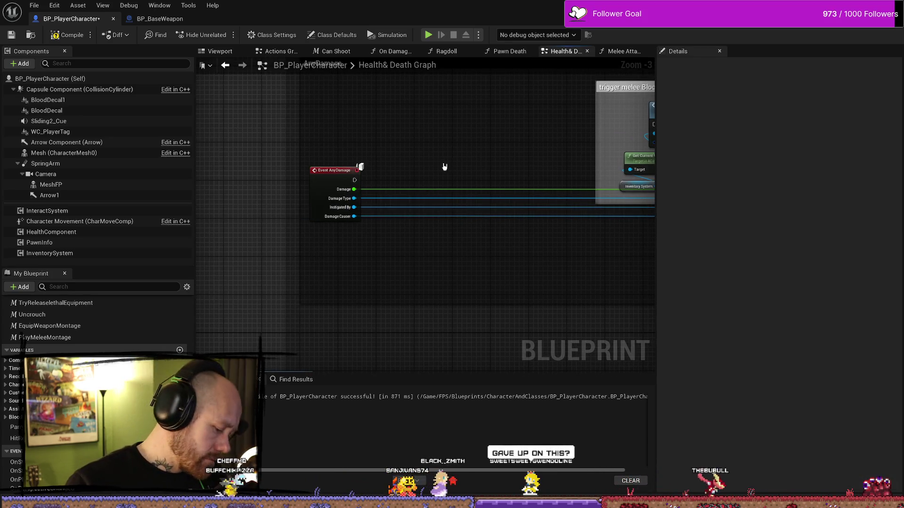
{"action": "key", "text": "ctrl+z"}
{"action": "key", "text": "ctrl+z"}
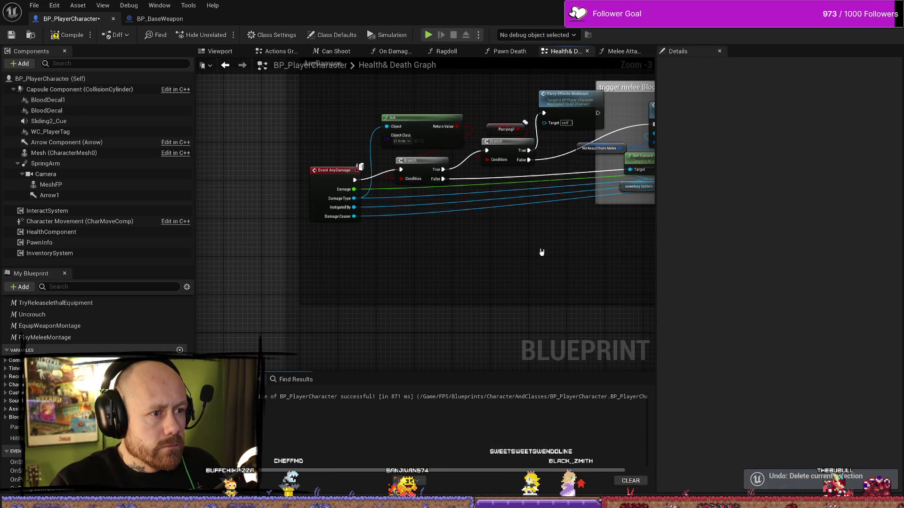
{"action": "key", "text": "ctrl+z"}
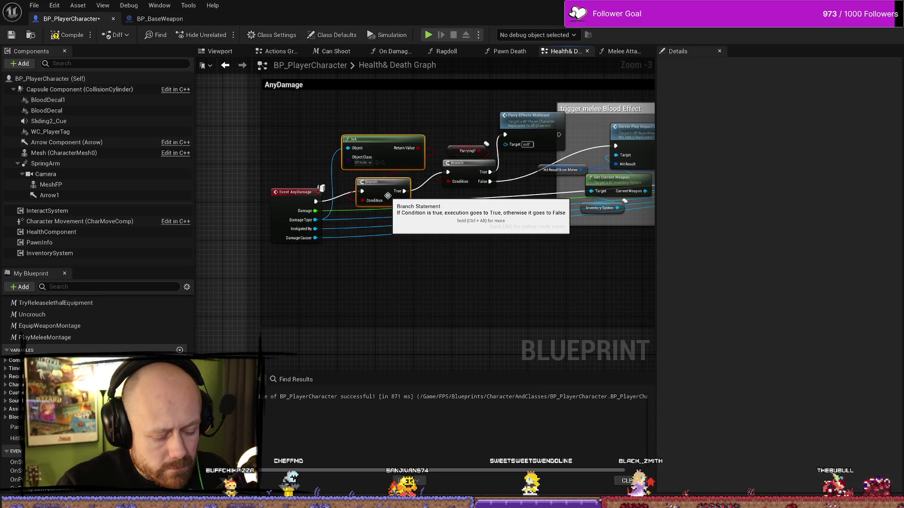
- Delete the IsA check and first Branch, wire Event AnyDamage into Parrying?, and remove the melee nodes
{"action": "key", "text": "Delete"}
{"action": "left_click_drag", "start_coordinate": [314, 202], "coordinate": [447, 172]}
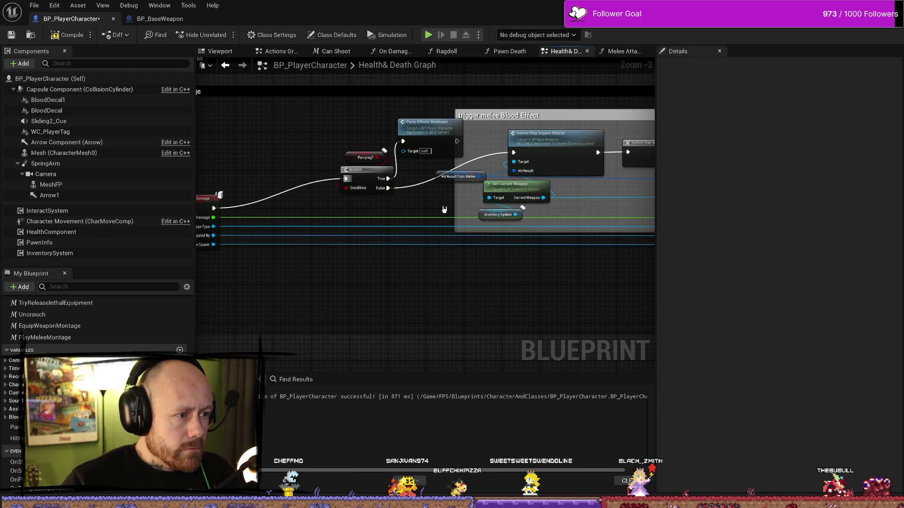
{"action": "left_click_drag", "start_coordinate": [470, 197], "coordinate": [428, 197]}
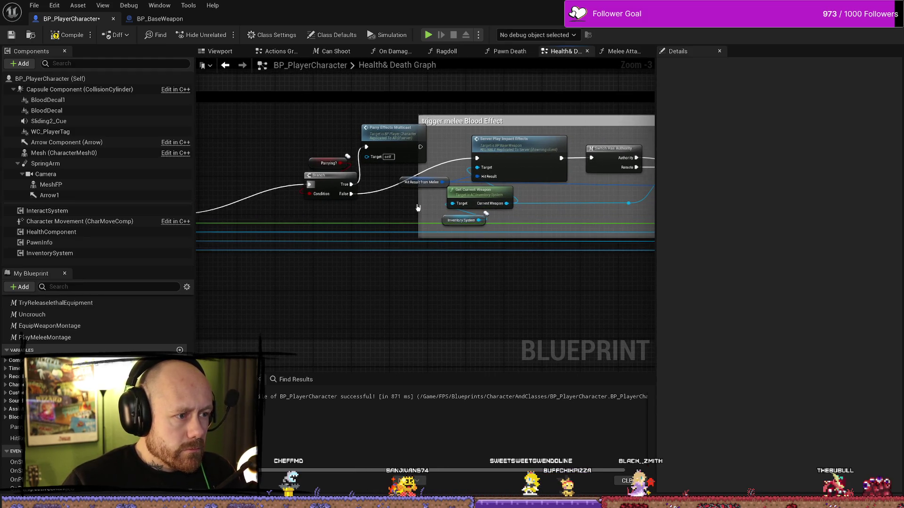
{"action": "mouse_move", "coordinate": [555, 172]}
{"action": "left_mouse_down"}
{"action": "mouse_move", "coordinate": [473, 199]}
{"action": "mouse_move", "coordinate": [408, 196]}
{"action": "left_mouse_up"}
{"action": "key", "text": "Delete"}
- Delete the remaining melee nodes and the trigger melee Blood Effect comment
{"action": "left_click", "coordinate": [464, 220]}
{"action": "key", "text": "Delete"}
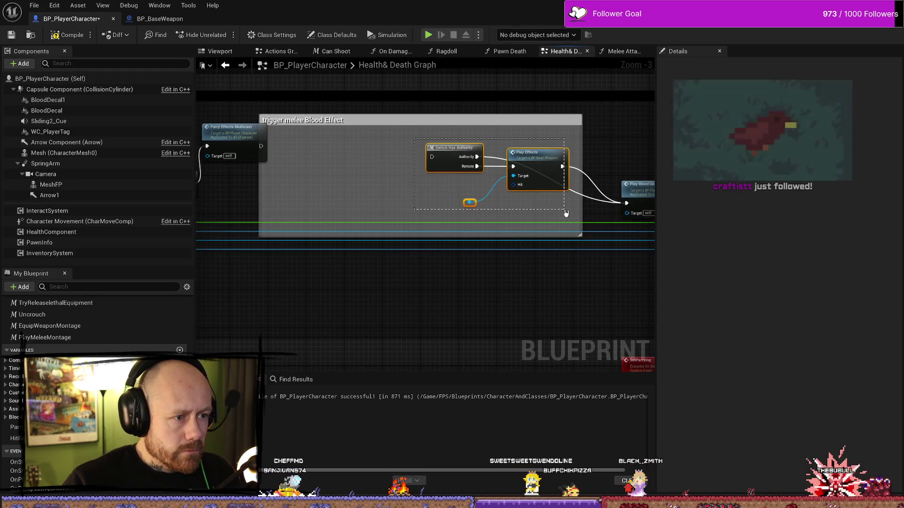
{"action": "right_click", "coordinate": [454, 177]}
{"action": "left_click", "coordinate": [453, 177]}
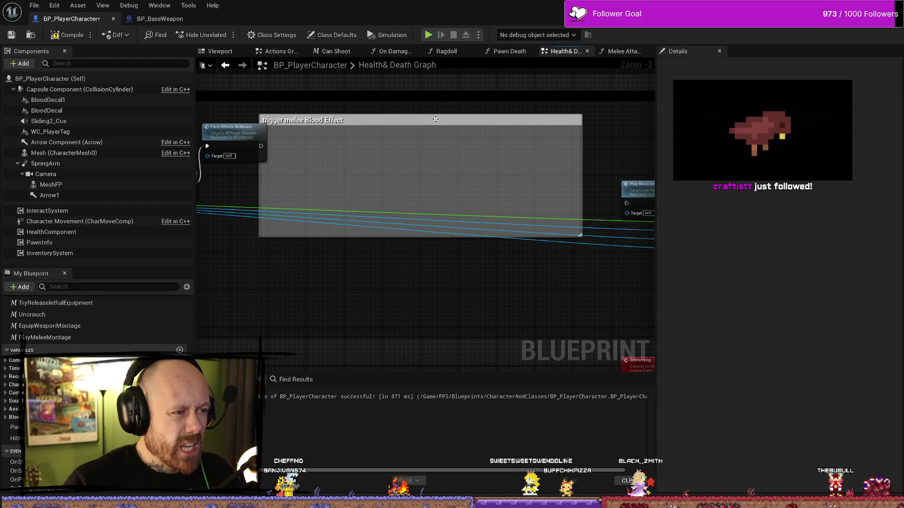
{"action": "key", "text": "Delete"}
- Wire Branch False into Play Blood Decal and shift the Branch, parry nodes and Event AnyDamage right
{"action": "mouse_move", "coordinate": [352, 178]}
{"action": "left_mouse_down"}
{"action": "mouse_move", "coordinate": [484, 175]}
{"action": "mouse_move", "coordinate": [474, 150]}
{"action": "mouse_move", "coordinate": [504, 165]}
{"action": "mouse_move", "coordinate": [410, 183]}
{"action": "mouse_move", "coordinate": [504, 165]}
{"action": "left_mouse_up"}
{"action": "mouse_move", "coordinate": [384, 164]}
{"action": "left_mouse_down"}
{"action": "mouse_move", "coordinate": [656, 170]}
{"action": "mouse_move", "coordinate": [505, 175]}
{"action": "mouse_move", "coordinate": [388, 193]}
{"action": "mouse_move", "coordinate": [366, 120]}
{"action": "left_mouse_up"}
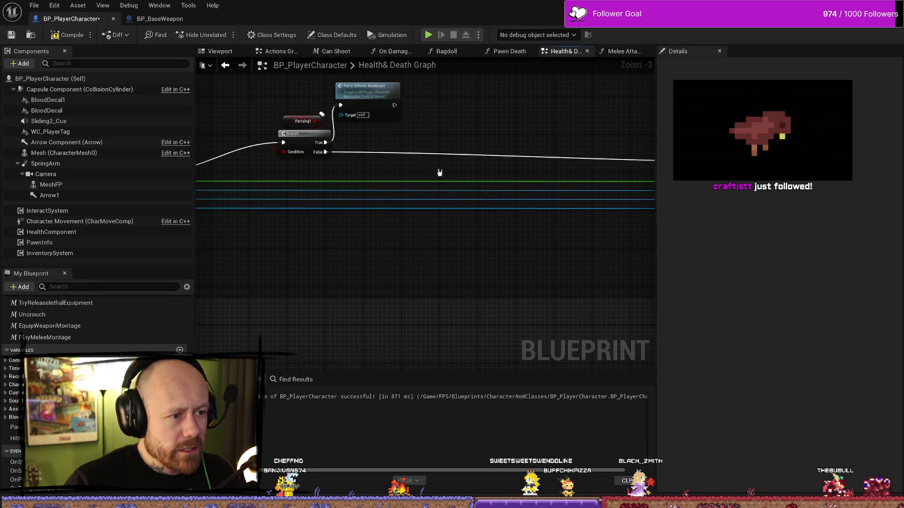
{"action": "scroll", "coordinate": [281, 162], "scroll_direction": "down", "scroll_amount": 1}
{"action": "left_click_drag", "start_coordinate": [281, 162], "coordinate": [367, 195]}
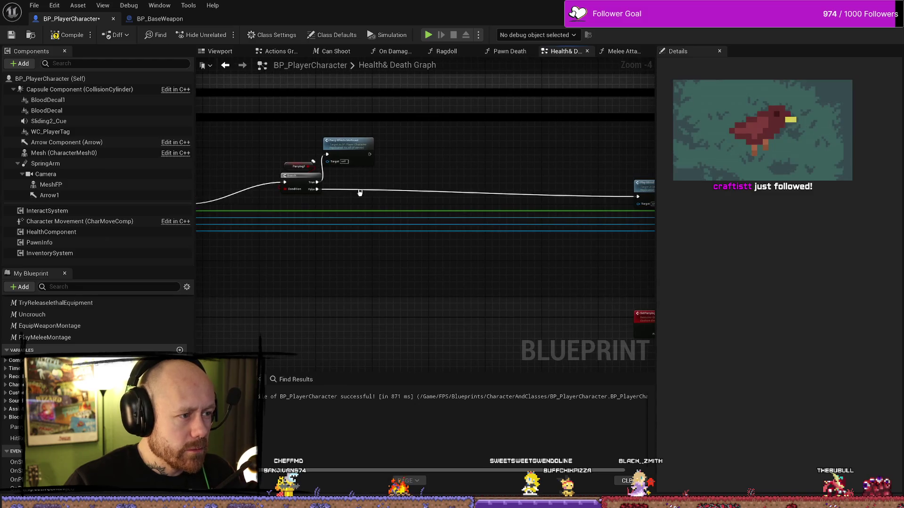
{"action": "left_click_drag", "start_coordinate": [360, 155], "coordinate": [626, 162]}
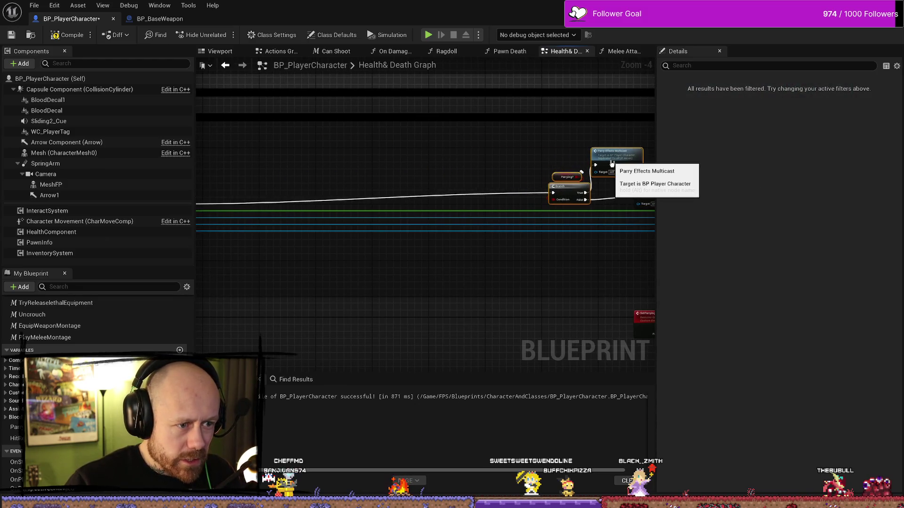
{"action": "left_click_drag", "start_coordinate": [348, 172], "coordinate": [524, 172]}
{"action": "left_click", "coordinate": [356, 197]}
{"action": "mouse_move", "coordinate": [355, 198]}
{"action": "left_mouse_down"}
{"action": "mouse_move", "coordinate": [492, 198]}
{"action": "mouse_move", "coordinate": [260, 172]}
{"action": "mouse_move", "coordinate": [454, 175]}
{"action": "left_mouse_up"}
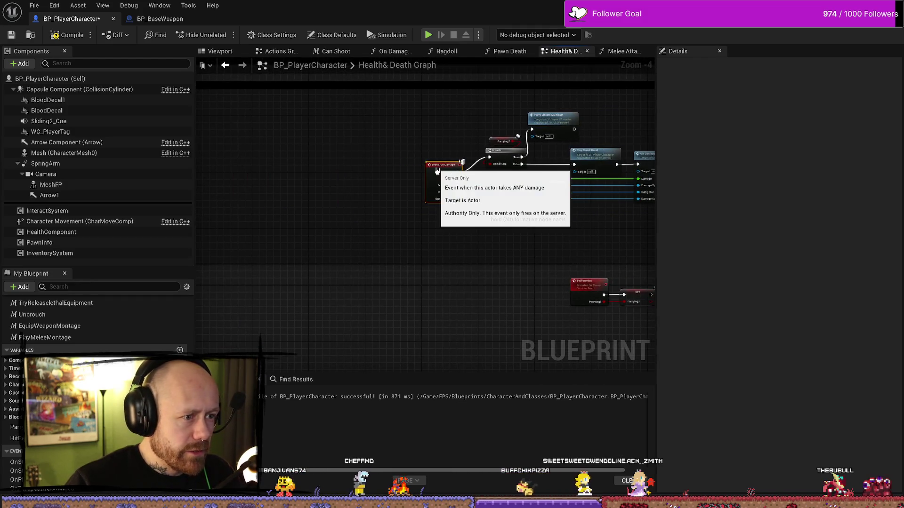
- Shrink the HEALTH SYSTEM comment from its left edge to fit the rearranged nodes
{"action": "left_click_drag", "start_coordinate": [335, 173], "coordinate": [413, 177]}
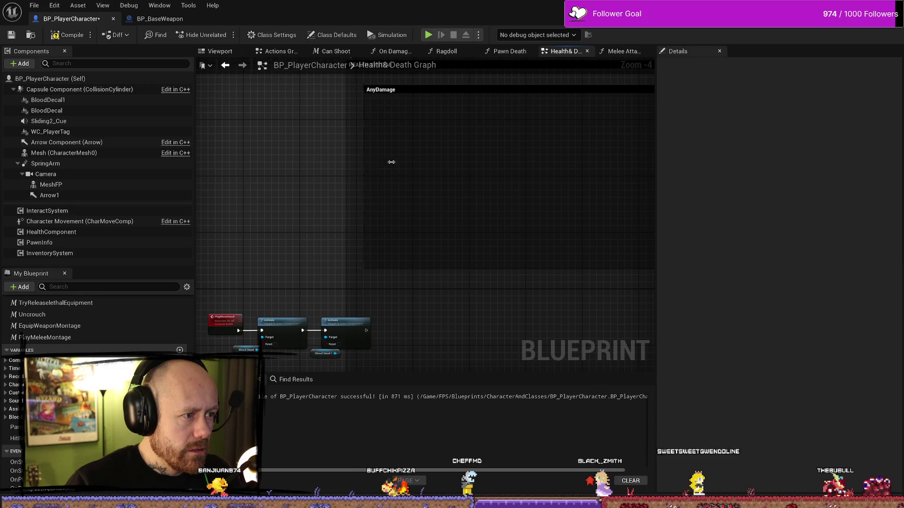
{"action": "left_click_drag", "start_coordinate": [548, 165], "coordinate": [334, 164]}
{"action": "scroll", "coordinate": [335, 164], "scroll_direction": "down", "scroll_amount": 1}
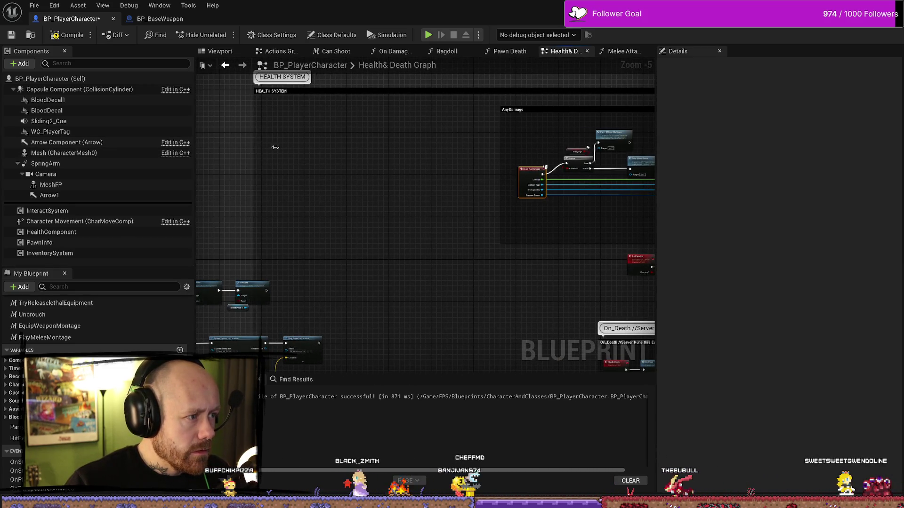
{"action": "left_click_drag", "start_coordinate": [260, 148], "coordinate": [471, 150]}
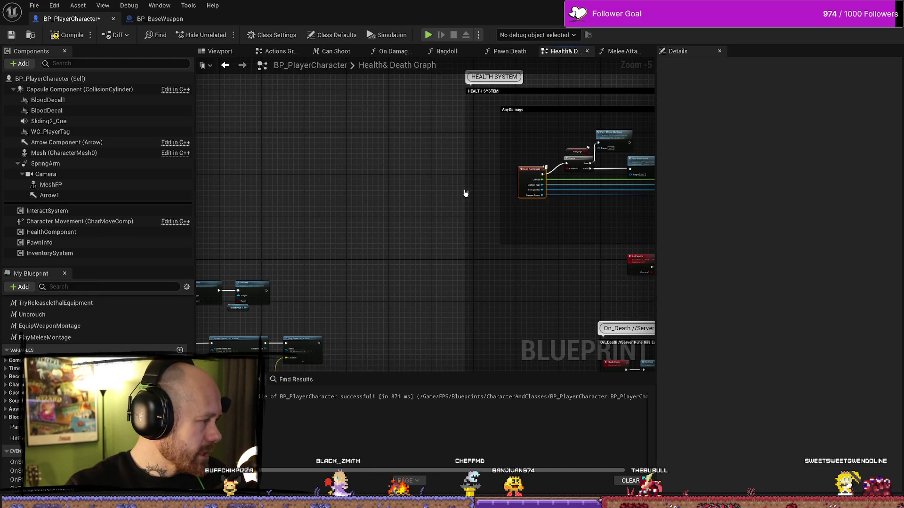
{"action": "scroll", "coordinate": [465, 193], "scroll_direction": "up", "scroll_amount": 3}
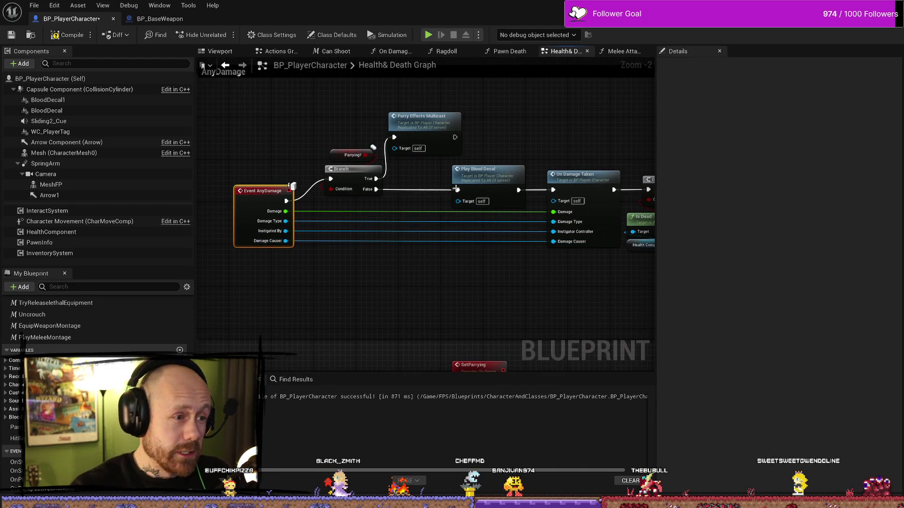
- Compile BP_PlayerCharacter, move the Branch, Is Dead and Health Component nodes down-right, and save
{"action": "left_click_drag", "start_coordinate": [592, 121], "coordinate": [562, 123]}
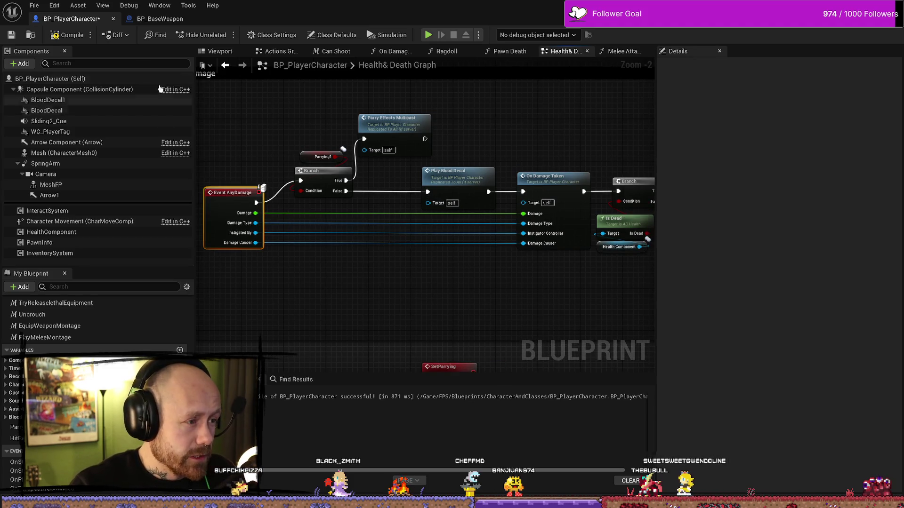
{"action": "key", "text": "F7"}
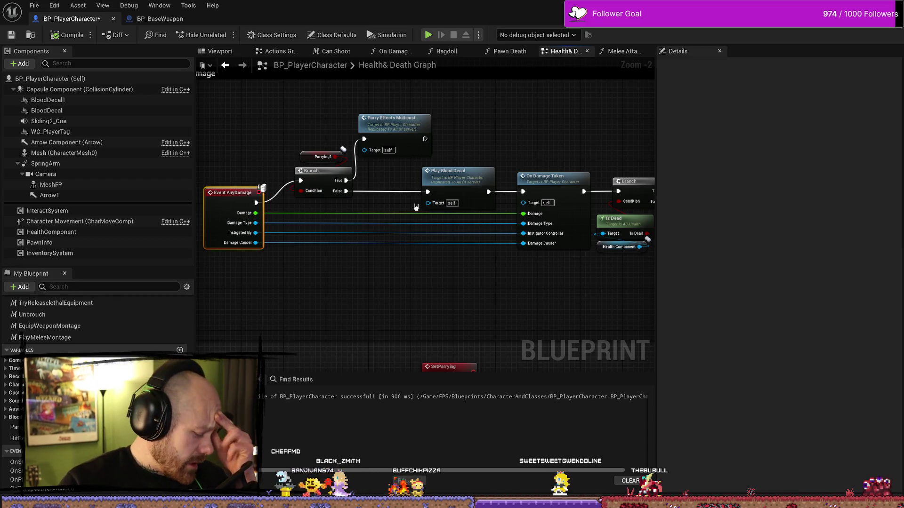
{"action": "left_click_drag", "start_coordinate": [652, 222], "coordinate": [472, 193]}
{"action": "left_click", "coordinate": [472, 193]}
{"action": "left_click", "coordinate": [466, 160], "text": "shift"}
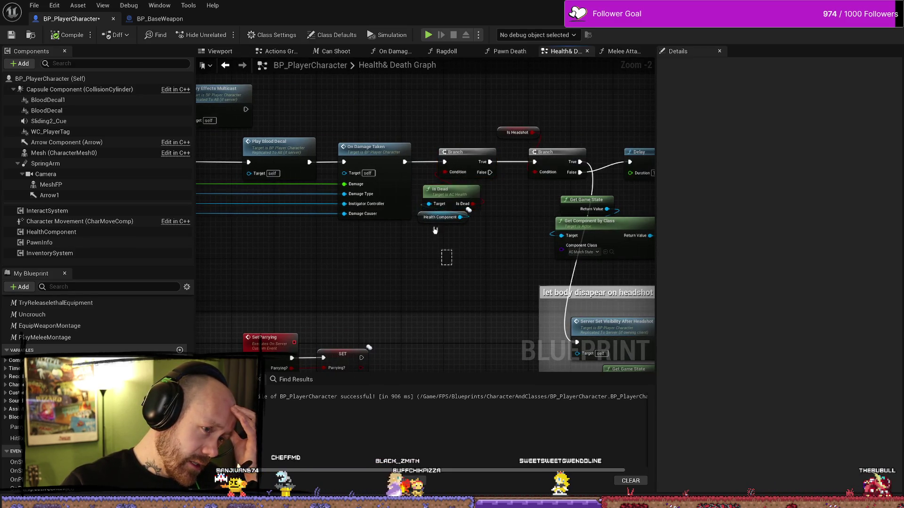
{"action": "left_click", "coordinate": [440, 217], "text": "shift"}
{"action": "left_click_drag", "start_coordinate": [466, 159], "coordinate": [471, 158]}
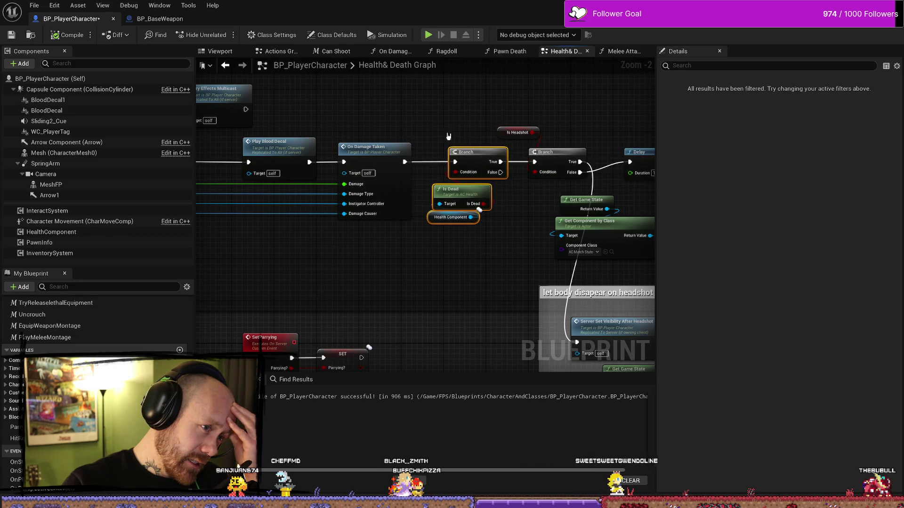
{"action": "left_click", "coordinate": [228, 126]}
{"action": "left_click_drag", "start_coordinate": [228, 126], "coordinate": [411, 135]}
{"action": "left_click_drag", "start_coordinate": [278, 127], "coordinate": [320, 129]}
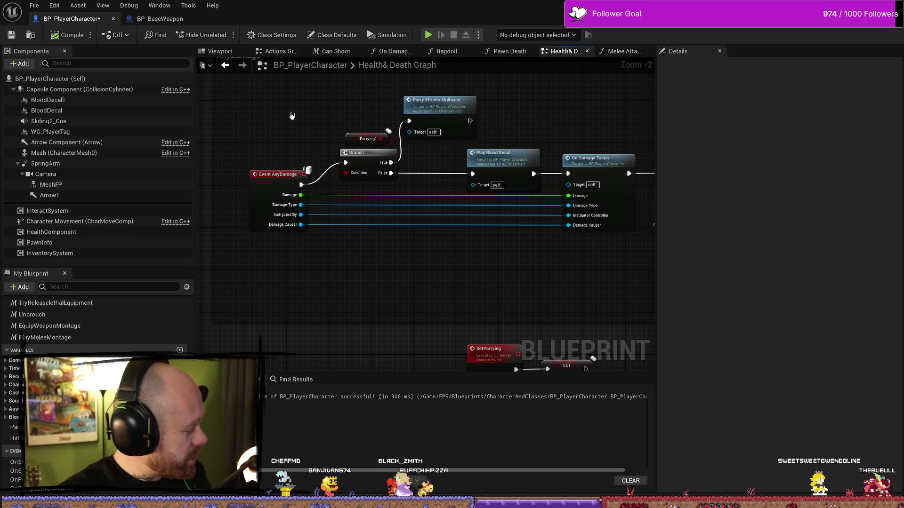
{"action": "left_click", "coordinate": [11, 36]}
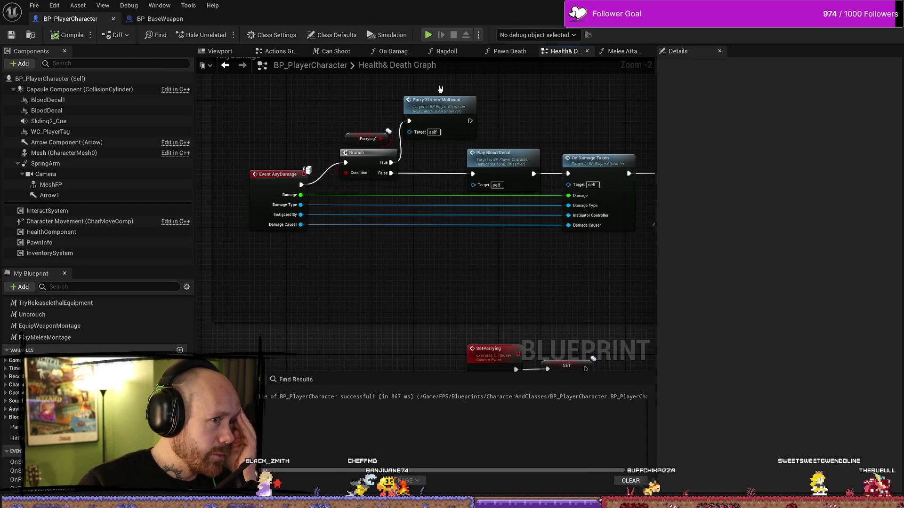
- In Melee Attack, delete SET HitResultFromMelee, wire Capsule Trace to Is Valid, and shift the following nodes left
{"action": "left_click", "coordinate": [618, 51]}
{"action": "mouse_move", "coordinate": [414, 272]}
{"action": "left_mouse_down"}
{"action": "mouse_move", "coordinate": [461, 268]}
{"action": "mouse_move", "coordinate": [540, 332]}
{"action": "mouse_move", "coordinate": [436, 232]}
{"action": "mouse_move", "coordinate": [492, 284]}
{"action": "mouse_move", "coordinate": [359, 189]}
{"action": "left_mouse_up"}
{"action": "left_click", "coordinate": [344, 169]}
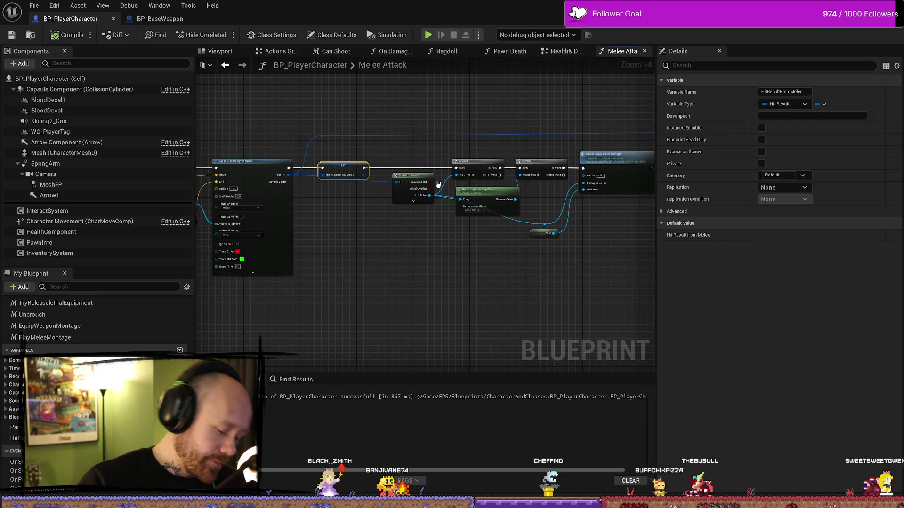
{"action": "key", "text": "Delete"}
{"action": "left_click_drag", "start_coordinate": [289, 168], "coordinate": [456, 172]}
{"action": "left_click_drag", "start_coordinate": [468, 251], "coordinate": [417, 224]}
{"action": "left_click_drag", "start_coordinate": [579, 250], "coordinate": [373, 141]}
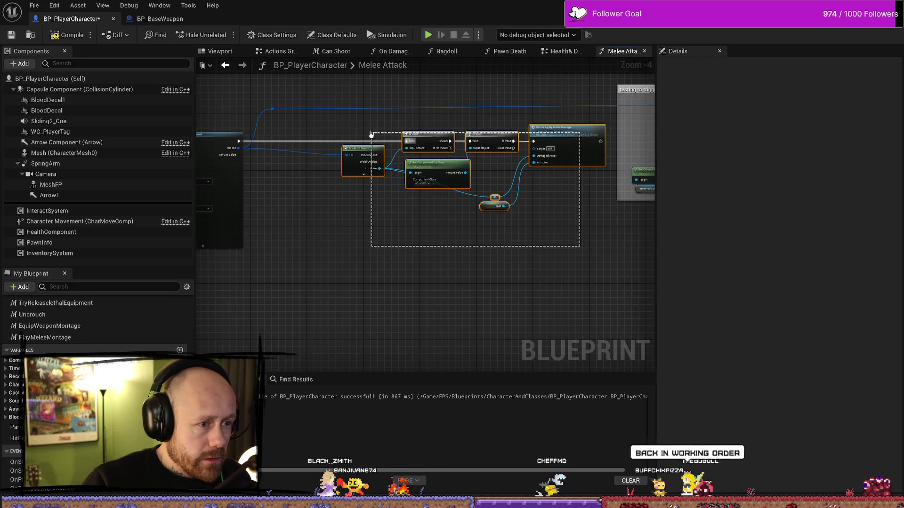
{"action": "left_click_drag", "start_coordinate": [433, 135], "coordinate": [361, 136]}
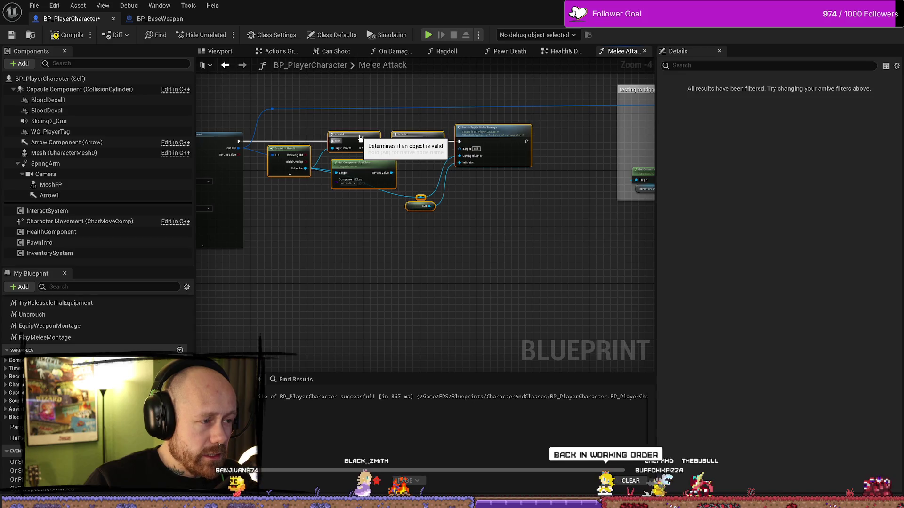
- Connect Server Apply Melee Damage to Server Play Impact Effects and delete the testing-to-trigger comment
{"action": "left_click_drag", "start_coordinate": [549, 208], "coordinate": [448, 204]}
{"action": "scroll", "coordinate": [448, 203], "scroll_direction": "down", "scroll_amount": 1}
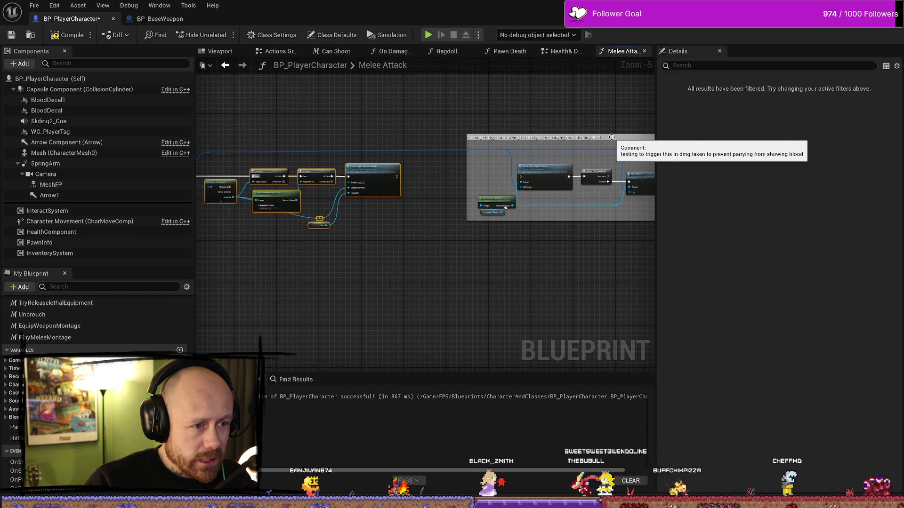
{"action": "left_click_drag", "start_coordinate": [612, 136], "coordinate": [564, 136]}
{"action": "left_click_drag", "start_coordinate": [398, 177], "coordinate": [476, 180]}
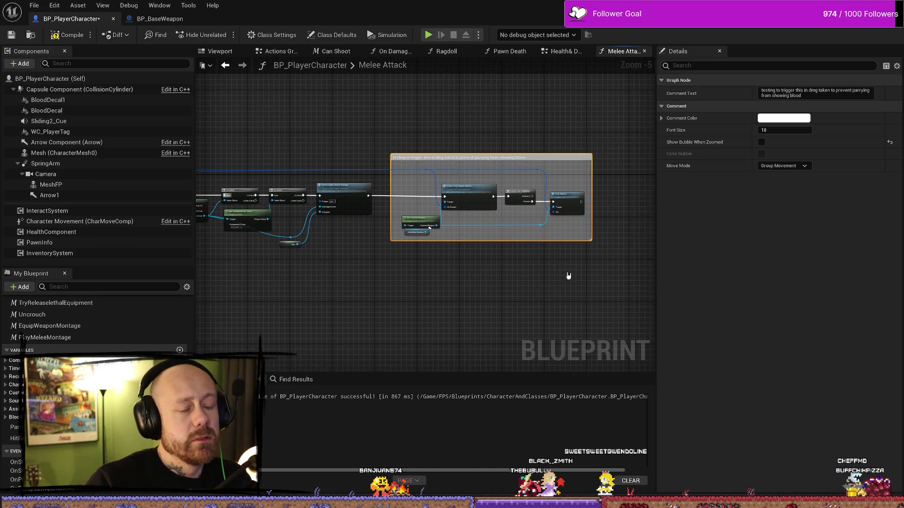
{"action": "left_click", "coordinate": [568, 277]}
{"action": "left_click", "coordinate": [572, 164]}
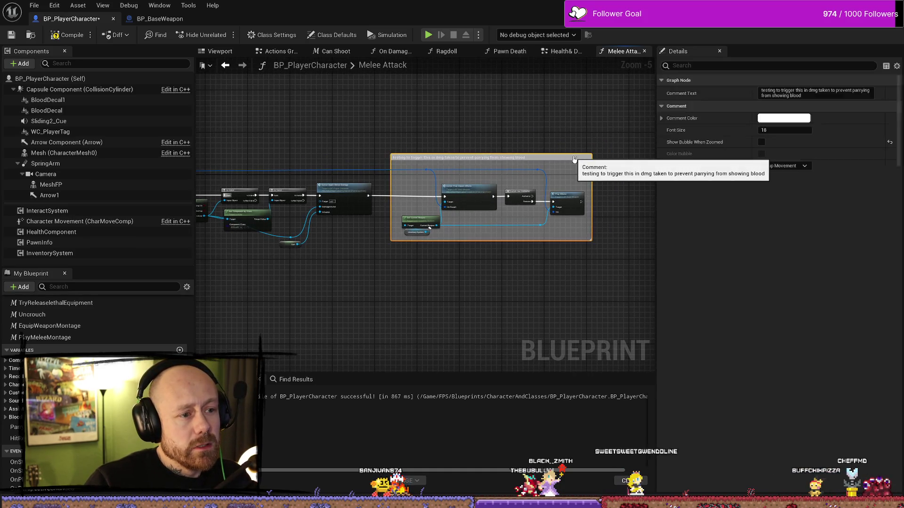
{"action": "key", "text": "Delete"}
{"action": "mouse_move", "coordinate": [610, 157]}
{"action": "left_mouse_down"}
{"action": "mouse_move", "coordinate": [422, 225]}
{"action": "mouse_move", "coordinate": [392, 223]}
{"action": "left_mouse_up"}
{"action": "left_click", "coordinate": [494, 251]}
- Move the impact-effect nodes and reroutes right to line up after Server Apply Melee Damage
{"action": "scroll", "coordinate": [494, 252], "scroll_direction": "up", "scroll_amount": 2}
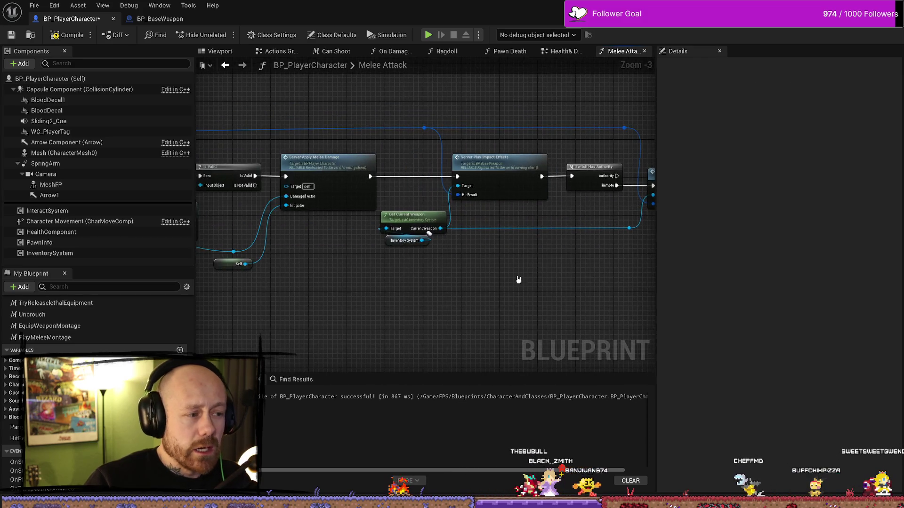
{"action": "left_click_drag", "start_coordinate": [554, 219], "coordinate": [340, 118]}
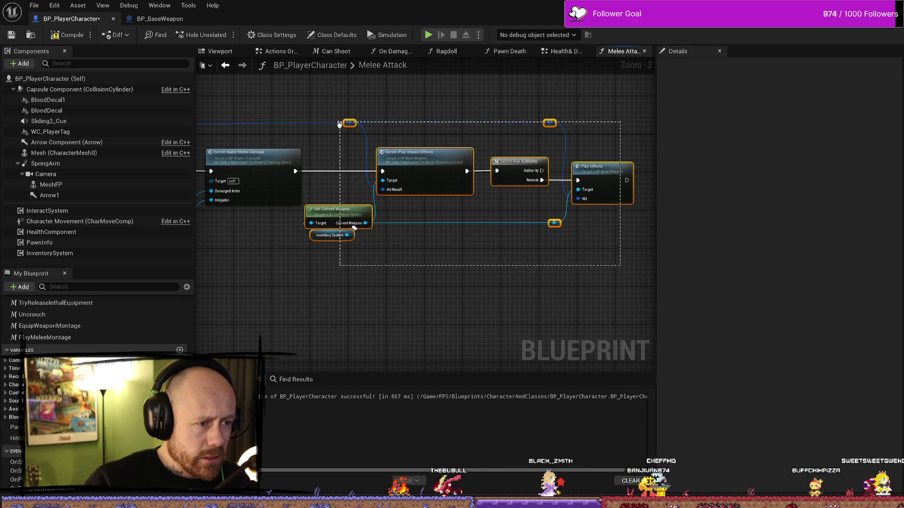
{"action": "left_click_drag", "start_coordinate": [400, 155], "coordinate": [410, 155]}
{"action": "left_click", "coordinate": [353, 111]}
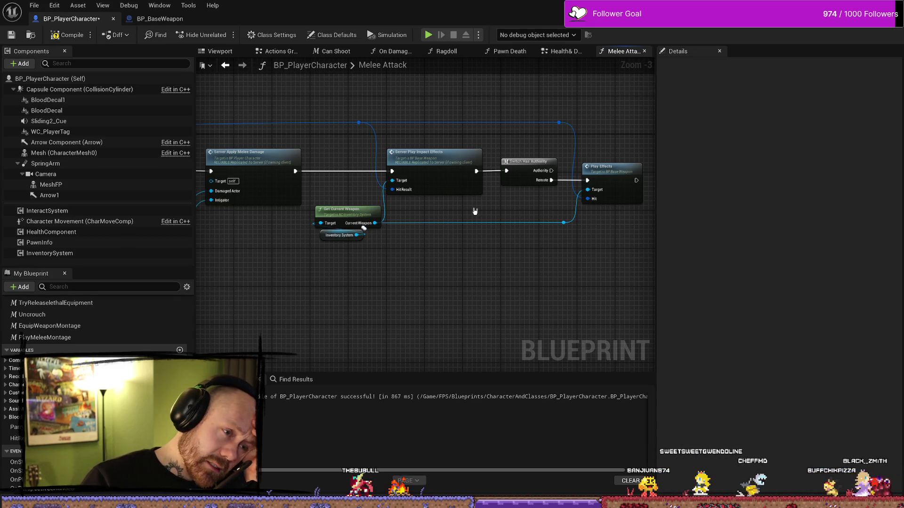
{"action": "scroll", "coordinate": [480, 226], "scroll_direction": "down", "scroll_amount": 1}
{"action": "left_click_drag", "start_coordinate": [568, 106], "coordinate": [360, 257]}
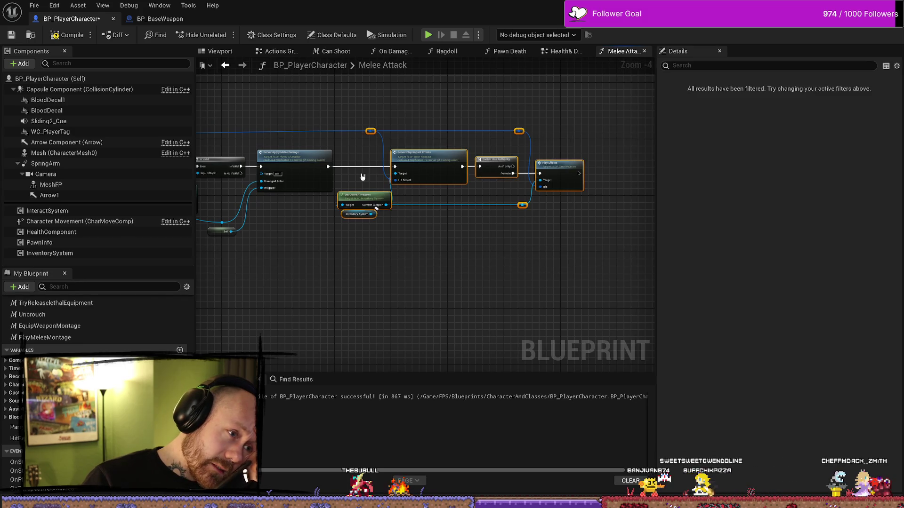
{"action": "mouse_move", "coordinate": [364, 198]}
{"action": "left_mouse_down"}
{"action": "mouse_move", "coordinate": [426, 195]}
{"action": "mouse_move", "coordinate": [417, 194]}
{"action": "left_mouse_up"}
{"action": "left_click", "coordinate": [377, 176]}
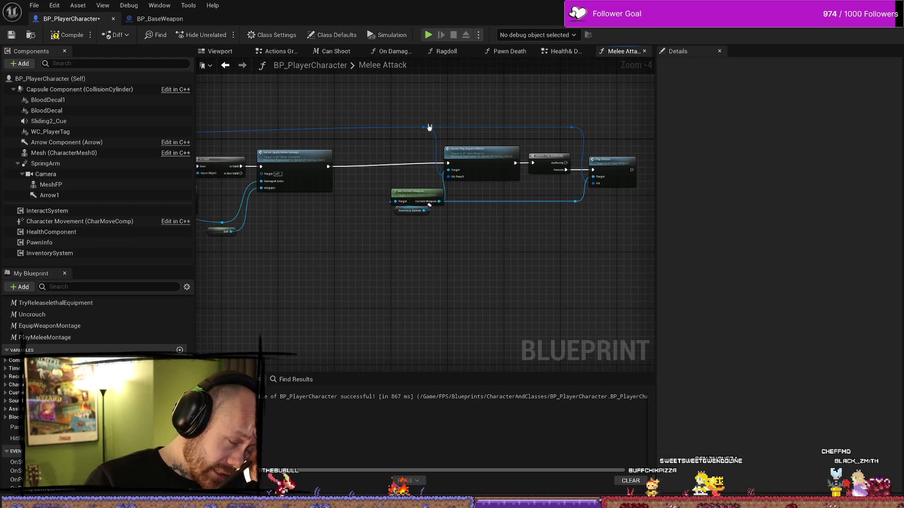
- Inspect the Capsule Trace and Is Valid chain, then compile the blueprint
{"action": "mouse_move", "coordinate": [321, 252]}
{"action": "left_mouse_down"}
{"action": "mouse_move", "coordinate": [433, 228]}
{"action": "mouse_move", "coordinate": [397, 274]}
{"action": "mouse_move", "coordinate": [443, 277]}
{"action": "left_mouse_up"}
{"action": "scroll", "coordinate": [428, 275], "scroll_direction": "up", "scroll_amount": 2}
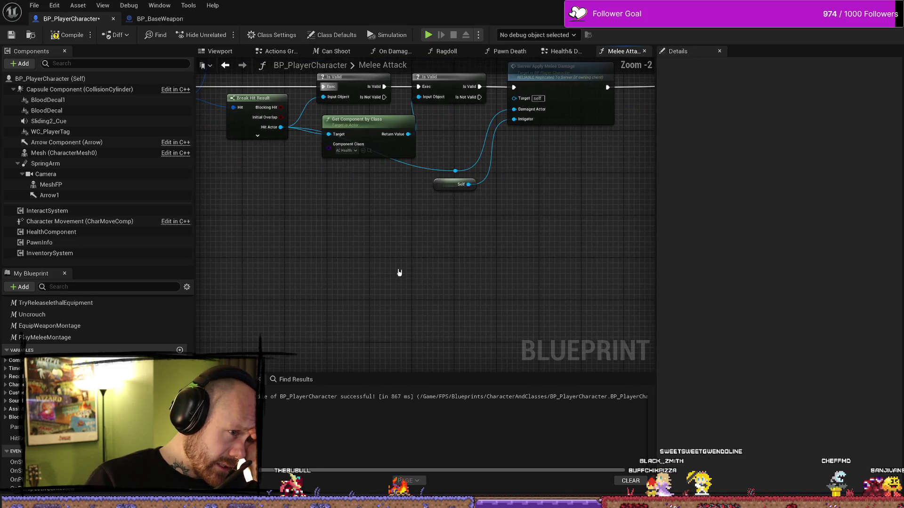
{"action": "mouse_move", "coordinate": [434, 169]}
{"action": "left_mouse_down"}
{"action": "mouse_move", "coordinate": [418, 207]}
{"action": "mouse_move", "coordinate": [442, 212]}
{"action": "mouse_move", "coordinate": [432, 228]}
{"action": "mouse_move", "coordinate": [465, 221]}
{"action": "left_mouse_up"}
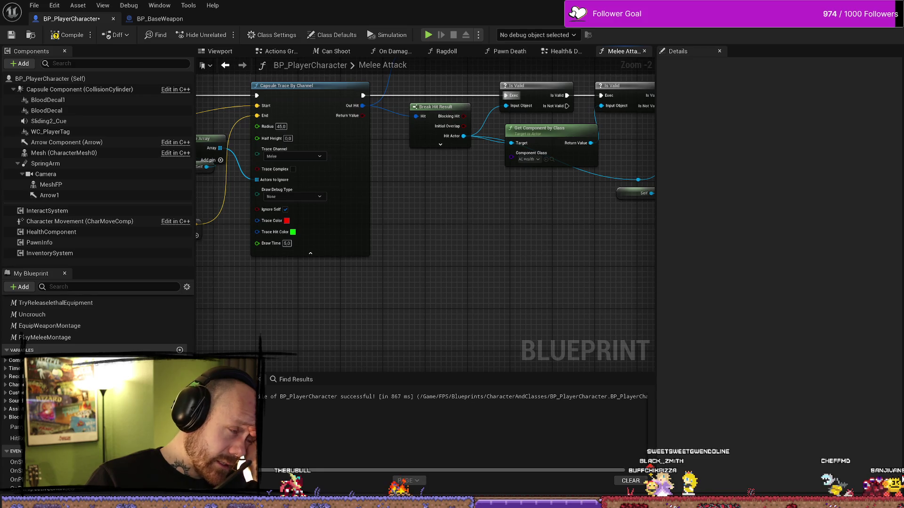
{"action": "scroll", "coordinate": [471, 259], "scroll_direction": "down", "scroll_amount": 2}
{"action": "mouse_move", "coordinate": [482, 262]}
{"action": "left_mouse_down"}
{"action": "mouse_move", "coordinate": [520, 259]}
{"action": "mouse_move", "coordinate": [334, 245]}
{"action": "left_mouse_up"}
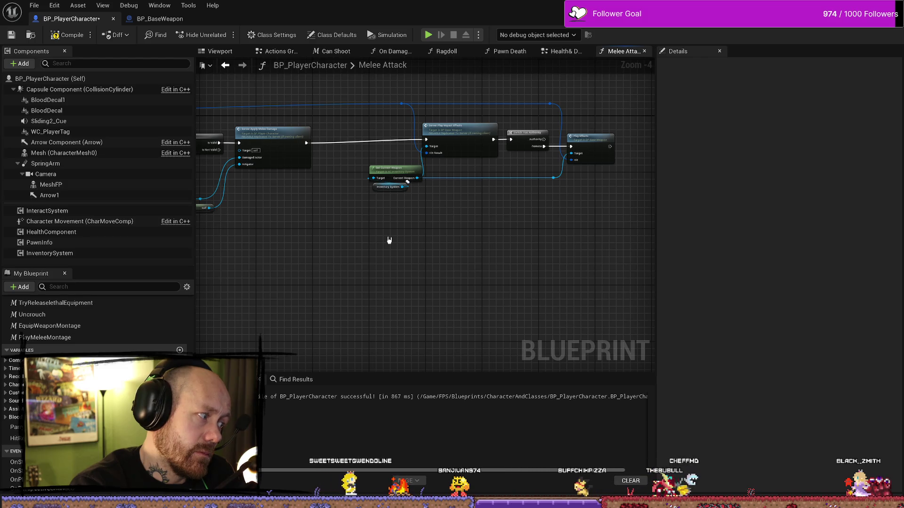
{"action": "key", "text": "F7"}
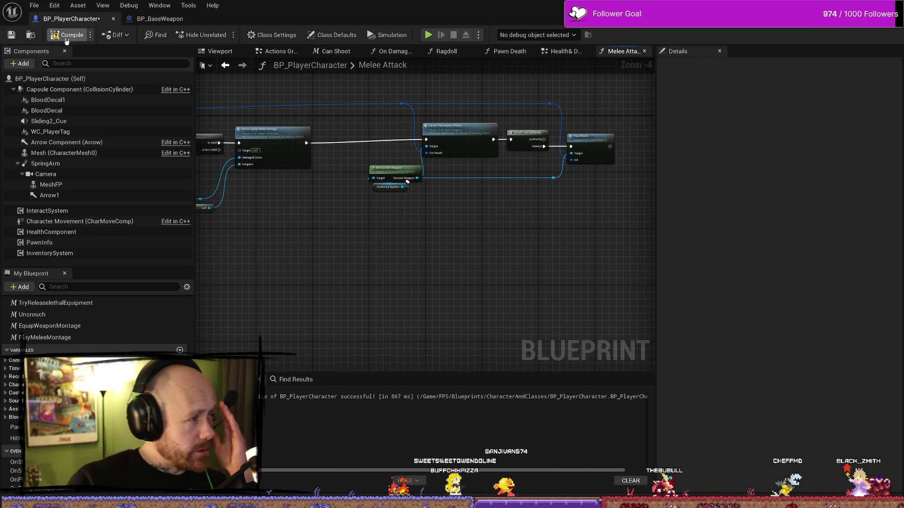
- Shift the impact-effect group left, then jump into BP_BaseWeapon's Play Effects implementation
{"action": "left_click_drag", "start_coordinate": [567, 193], "coordinate": [394, 100]}
{"action": "left_click_drag", "start_coordinate": [453, 137], "coordinate": [412, 137]}
{"action": "left_click", "coordinate": [505, 260]}
{"action": "left_click_drag", "start_coordinate": [504, 259], "coordinate": [562, 261]}
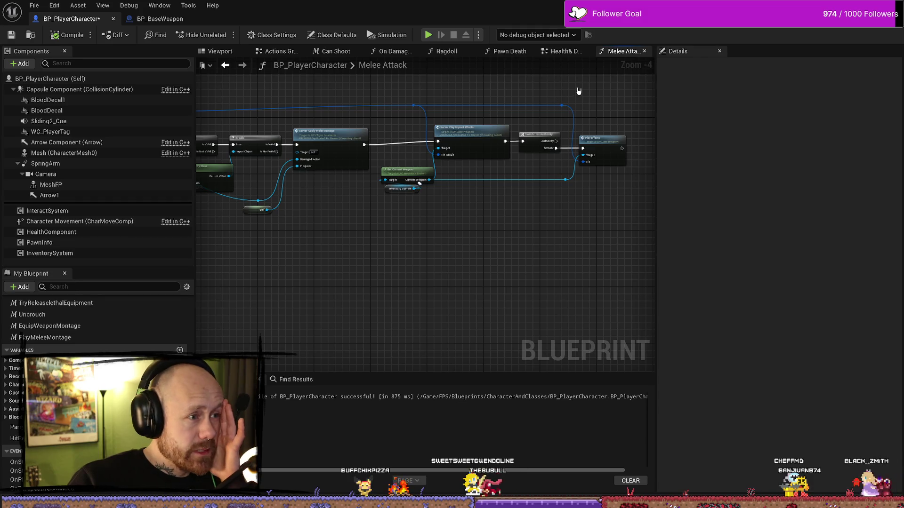
{"action": "double_click", "coordinate": [580, 138]}
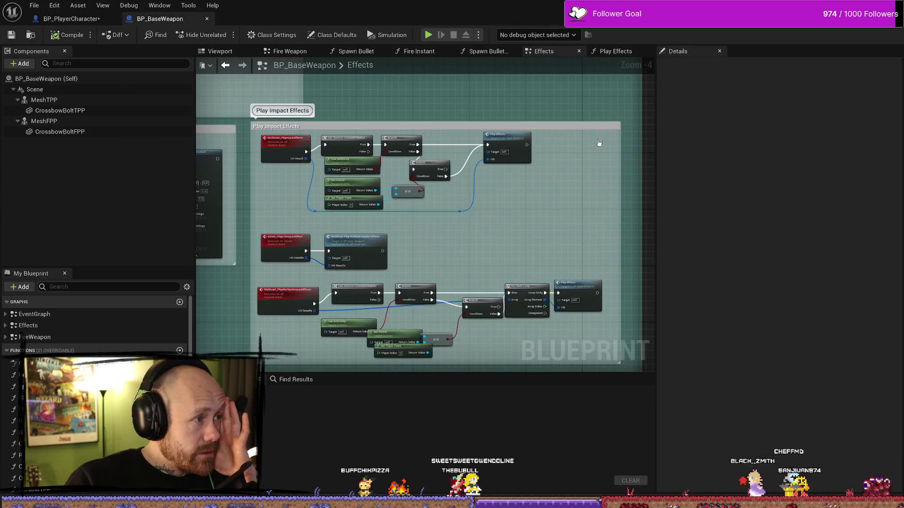
- Open the Play Effects function, nudge the lower Cast To BP_PlayerCharacter node left, and compile
{"action": "double_click", "coordinate": [507, 141]}
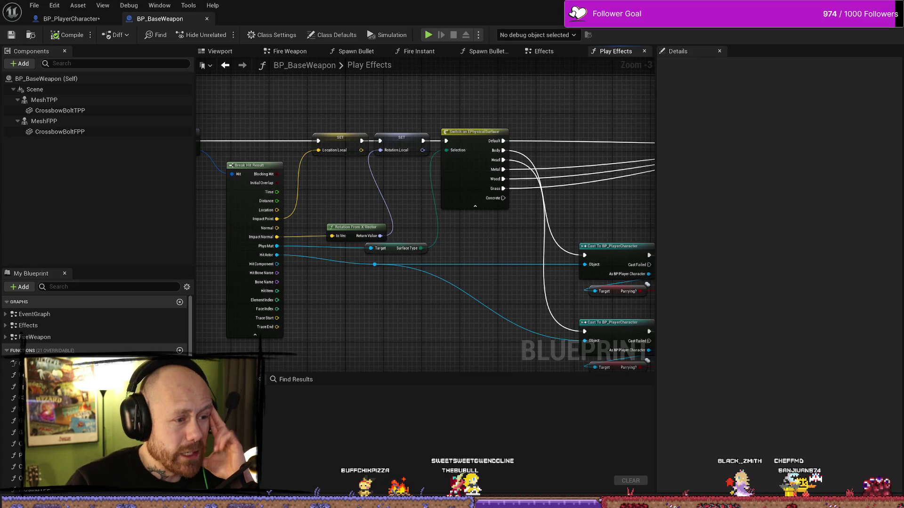
{"action": "scroll", "coordinate": [384, 155], "scroll_direction": "up", "scroll_amount": 1}
{"action": "scroll", "coordinate": [385, 155], "scroll_direction": "down", "scroll_amount": 2}
{"action": "scroll", "coordinate": [443, 210], "scroll_direction": "up", "scroll_amount": 4}
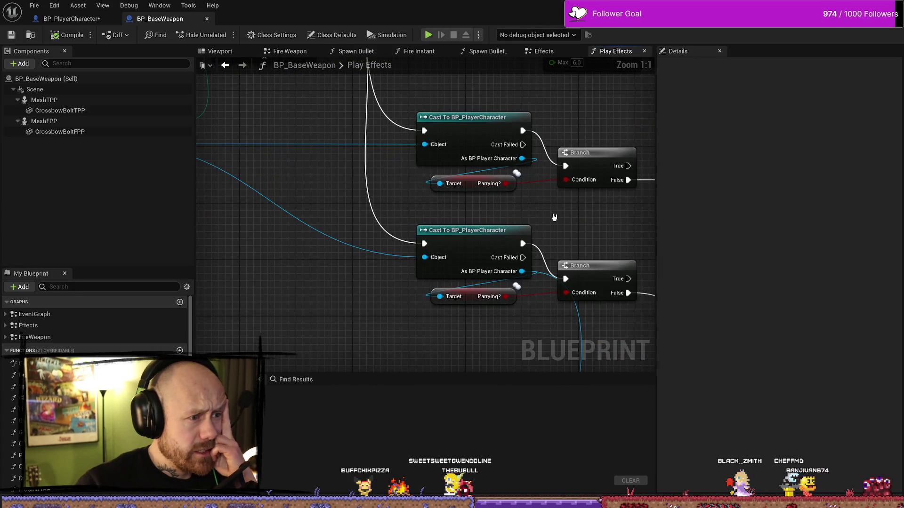
{"action": "left_click_drag", "start_coordinate": [560, 221], "coordinate": [470, 185]}
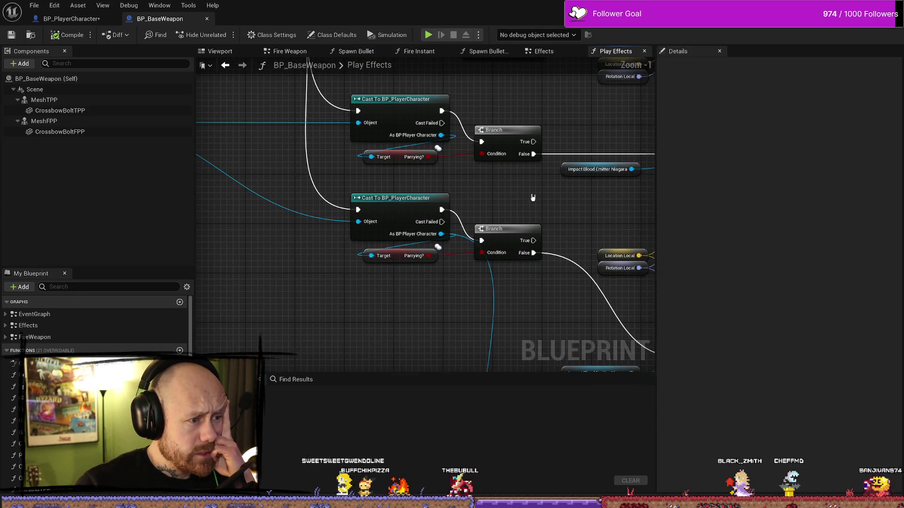
{"action": "scroll", "coordinate": [531, 196], "scroll_direction": "down", "scroll_amount": 1}
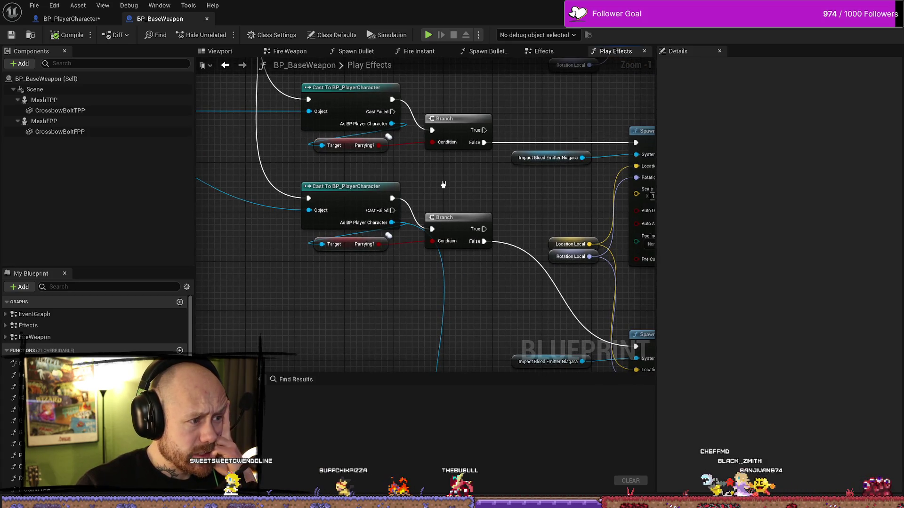
{"action": "scroll", "coordinate": [464, 196], "scroll_direction": "down", "scroll_amount": 2}
{"action": "scroll", "coordinate": [322, 185], "scroll_direction": "down", "scroll_amount": 1}
{"action": "mouse_move", "coordinate": [322, 185]}
{"action": "left_mouse_down"}
{"action": "mouse_move", "coordinate": [379, 246]}
{"action": "mouse_move", "coordinate": [464, 246]}
{"action": "mouse_move", "coordinate": [369, 208]}
{"action": "left_mouse_up"}
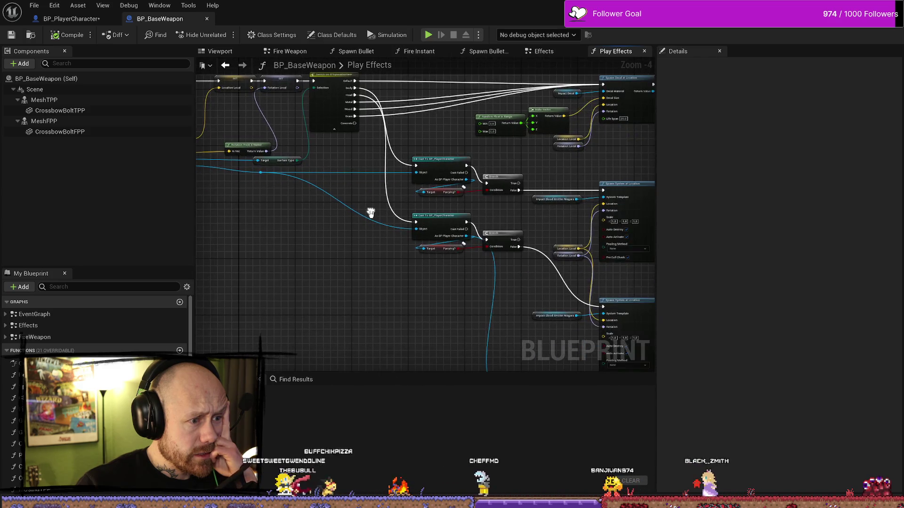
{"action": "mouse_move", "coordinate": [440, 343]}
{"action": "left_mouse_down"}
{"action": "mouse_move", "coordinate": [345, 242]}
{"action": "mouse_move", "coordinate": [496, 188]}
{"action": "mouse_move", "coordinate": [329, 188]}
{"action": "mouse_move", "coordinate": [471, 175]}
{"action": "mouse_move", "coordinate": [504, 228]}
{"action": "mouse_move", "coordinate": [439, 269]}
{"action": "mouse_move", "coordinate": [464, 298]}
{"action": "mouse_move", "coordinate": [383, 228]}
{"action": "left_mouse_up"}
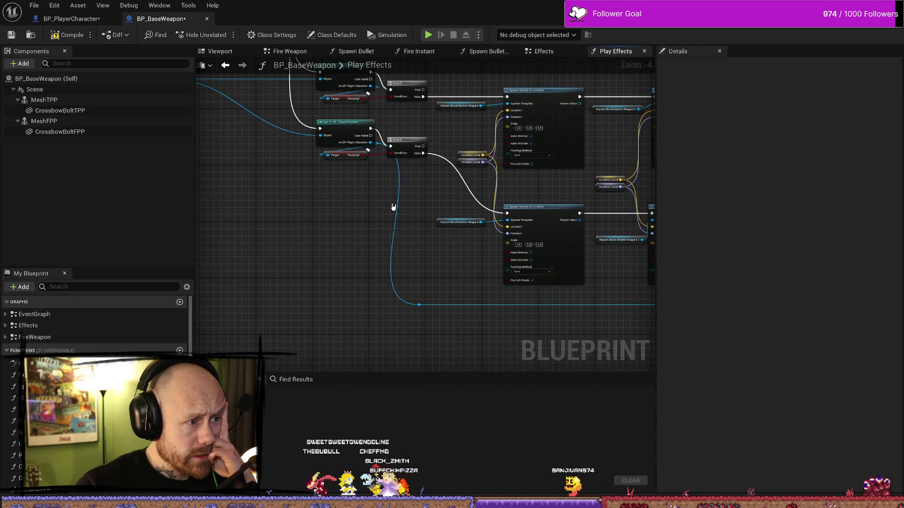
{"action": "left_click_drag", "start_coordinate": [337, 126], "coordinate": [321, 125]}
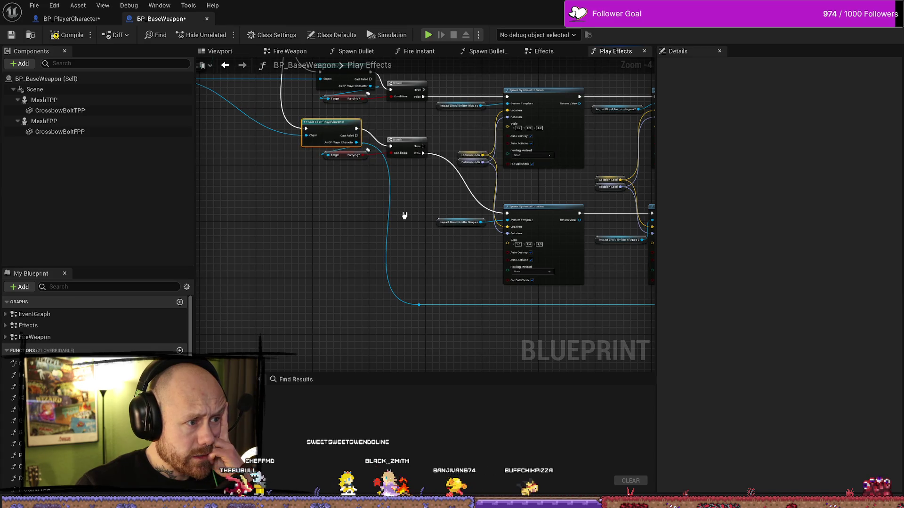
{"action": "key", "text": "F7"}
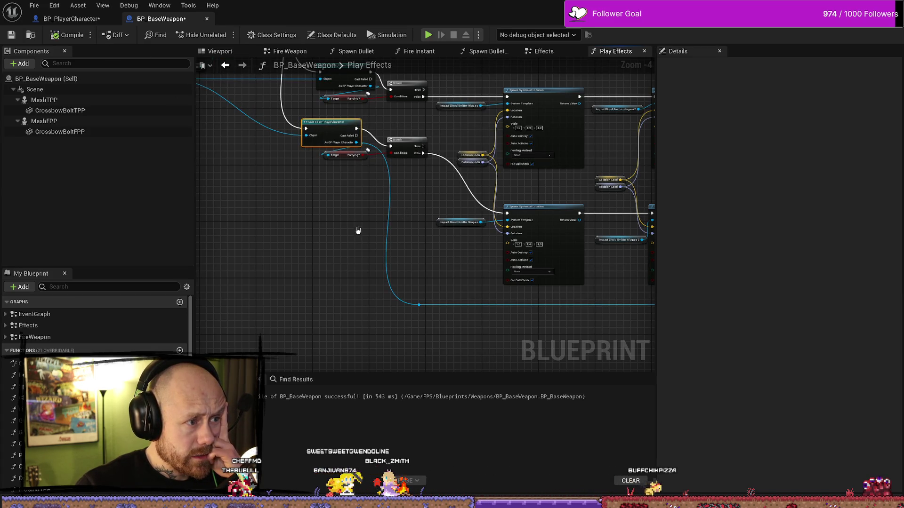
- Fine-tune the Cast To BP_PlayerCharacter position and save BP_BaseWeapon
{"action": "left_click_drag", "start_coordinate": [416, 196], "coordinate": [422, 267]}
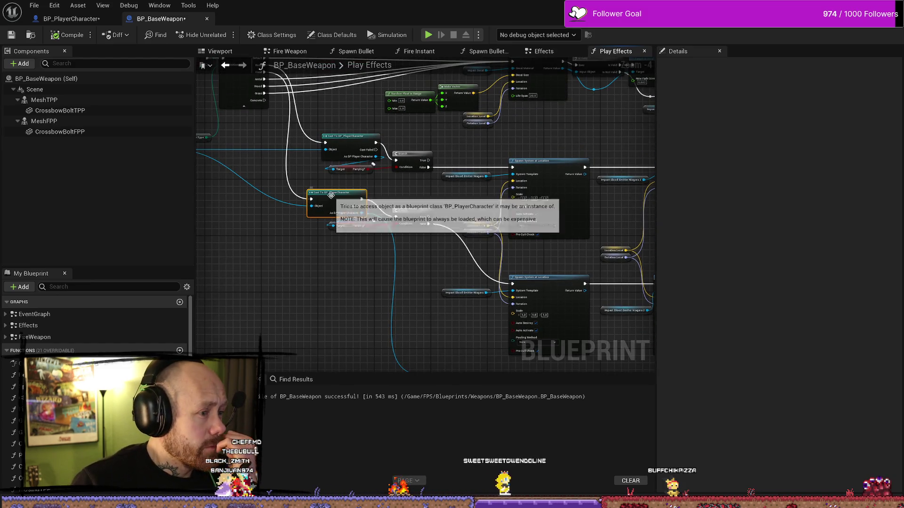
{"action": "left_click_drag", "start_coordinate": [335, 193], "coordinate": [340, 193]}
{"action": "left_click", "coordinate": [326, 264]}
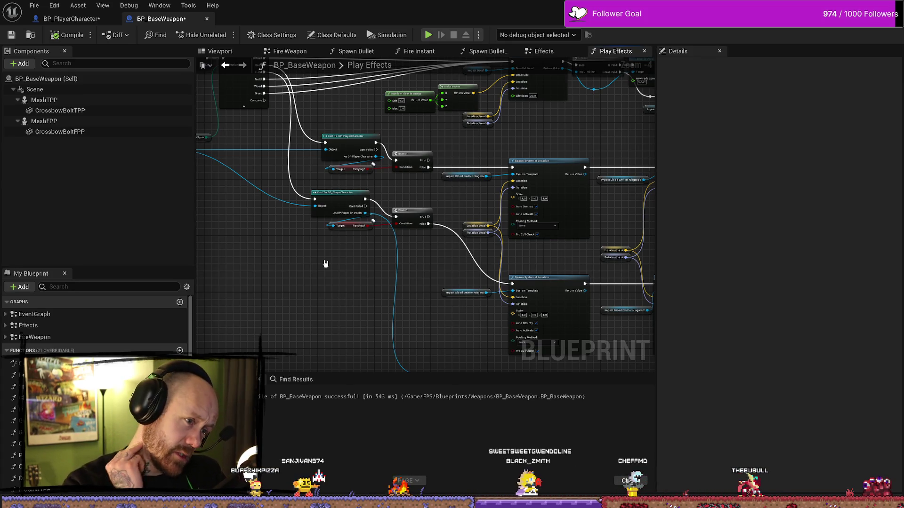
{"action": "scroll", "coordinate": [329, 245], "scroll_direction": "down", "scroll_amount": 2}
{"action": "scroll", "coordinate": [344, 221], "scroll_direction": "up", "scroll_amount": 3}
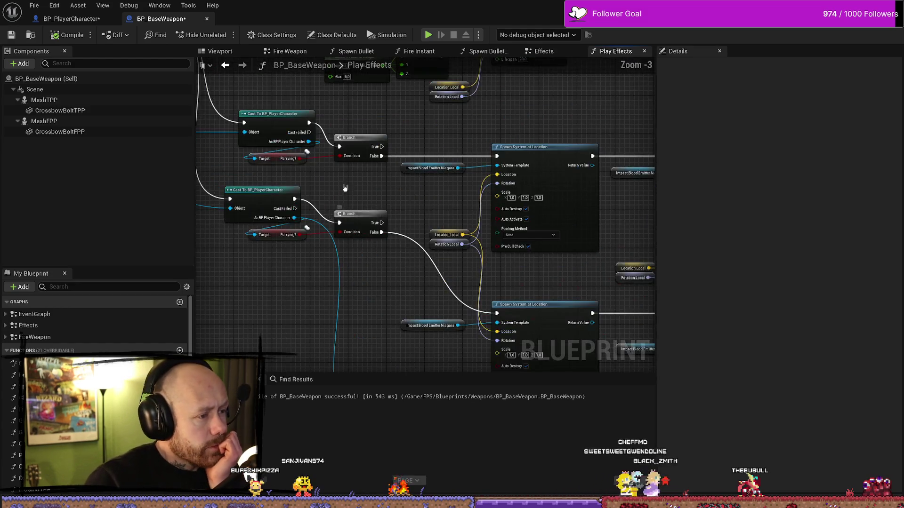
{"action": "left_click_drag", "start_coordinate": [391, 215], "coordinate": [433, 223]}
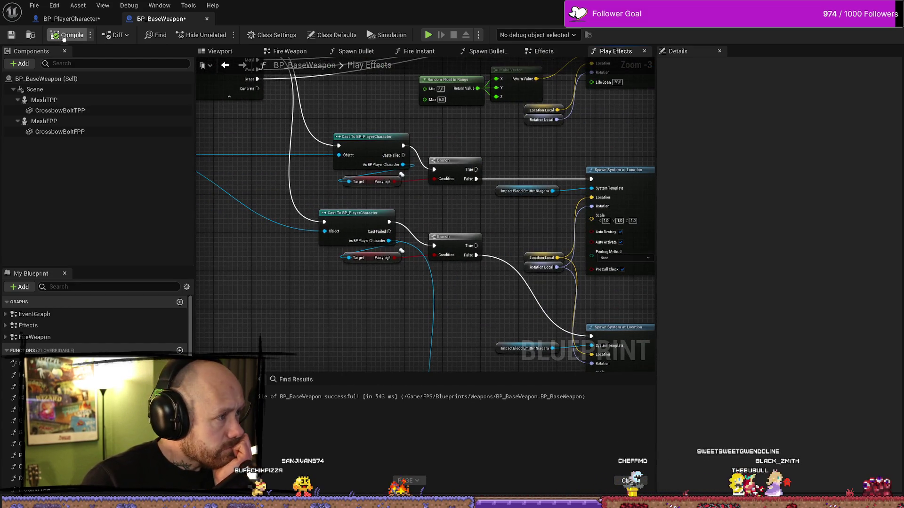
{"action": "key", "text": "ctrl+s"}
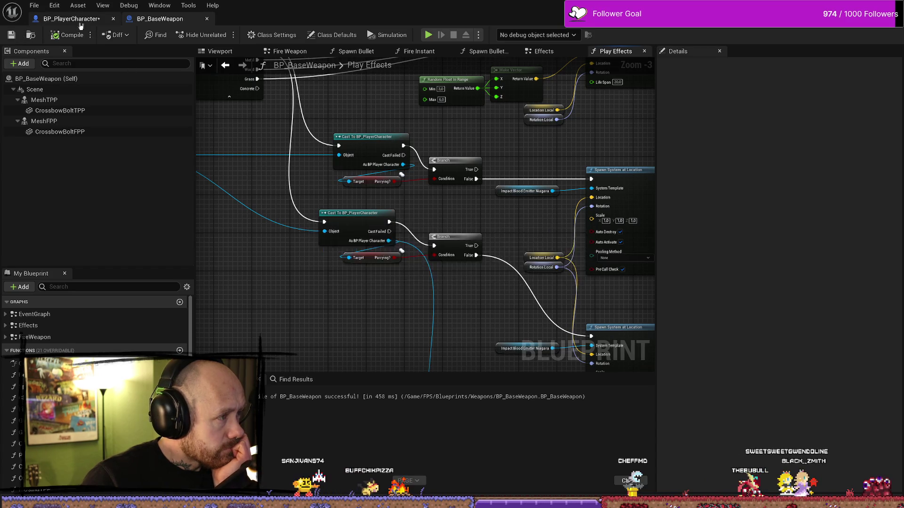
- Save BP_PlayerCharacter from its Melee Attack graph, then switch to the Viewport showing the character mesh
{"action": "key", "text": "ctrl+Tab"}
{"action": "left_click_drag", "start_coordinate": [463, 214], "coordinate": [434, 226]}
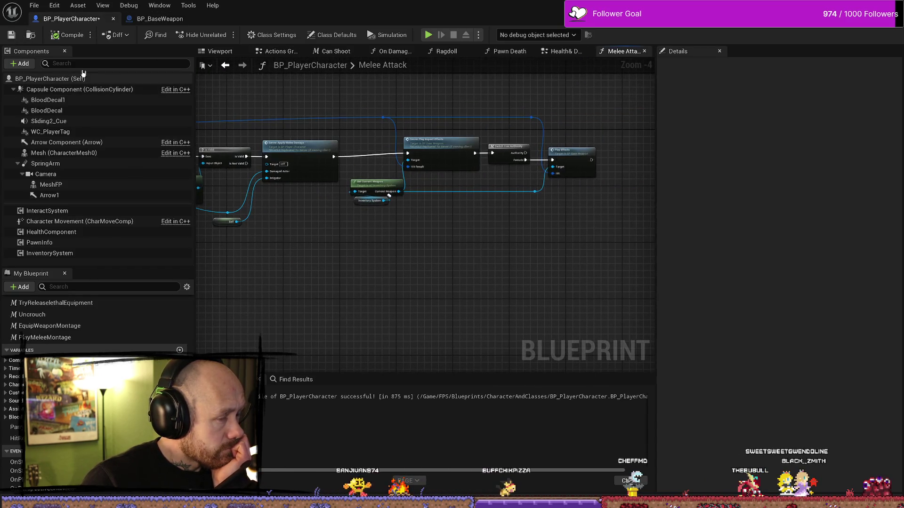
{"action": "left_click", "coordinate": [11, 35]}
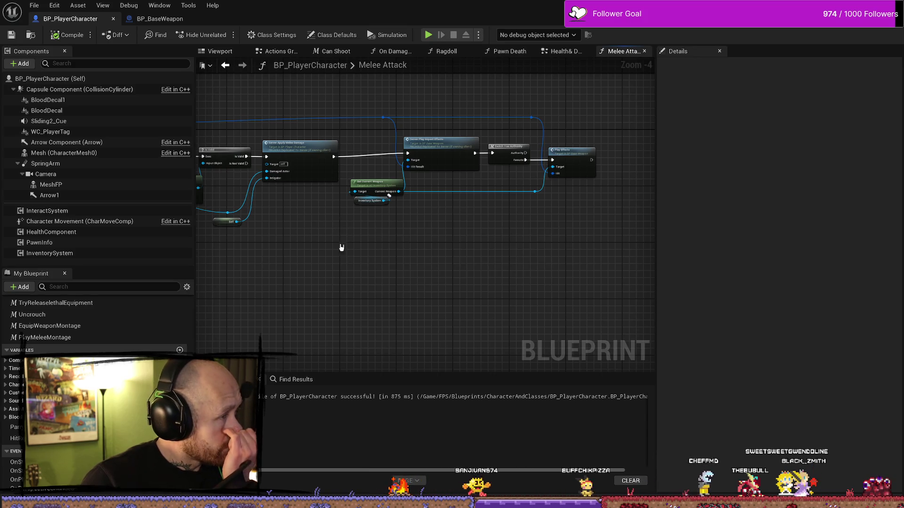
{"action": "left_click_drag", "start_coordinate": [329, 266], "coordinate": [371, 248]}
{"action": "scroll", "coordinate": [371, 248], "scroll_direction": "down", "scroll_amount": 2}
{"action": "scroll", "coordinate": [349, 232], "scroll_direction": "up", "scroll_amount": 3}
{"action": "scroll", "coordinate": [418, 232], "scroll_direction": "down", "scroll_amount": 2}
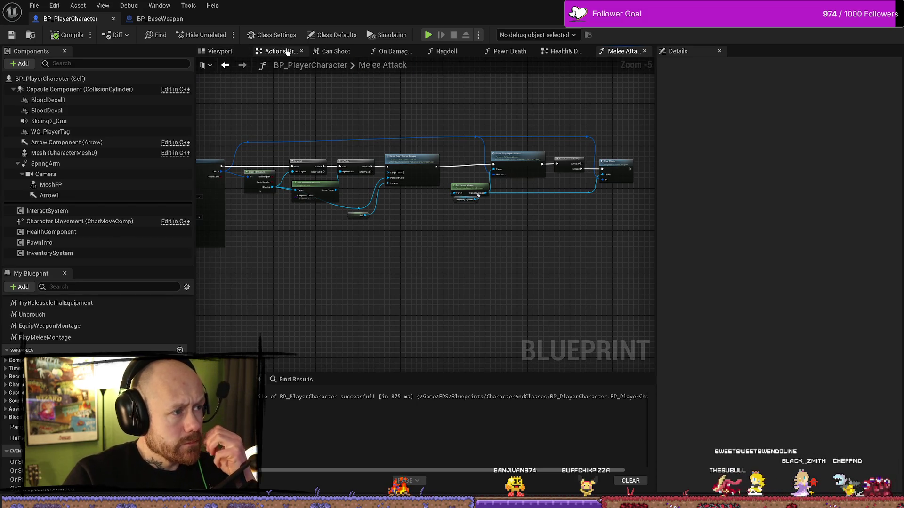
{"action": "key", "text": "ctrl+Tab"}
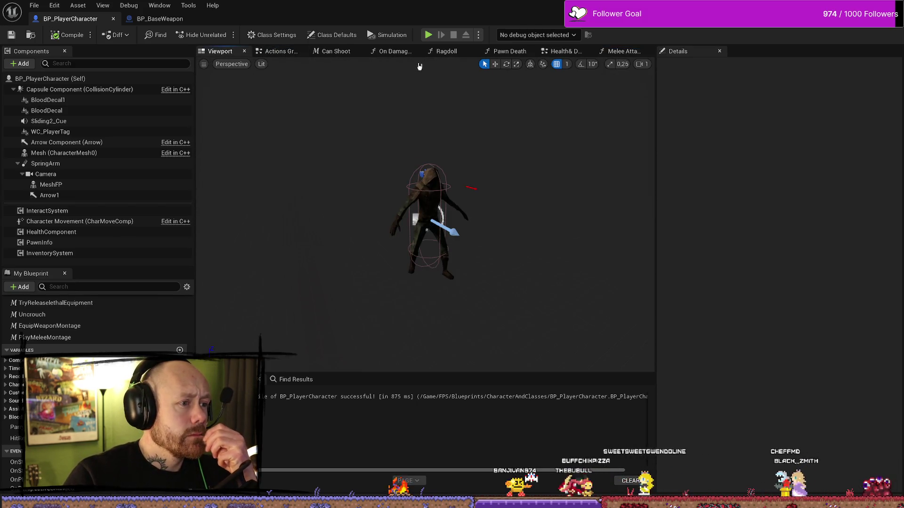
- Open the Health & Death graph, survey the damage event nodes, and shift SetParrying and SET left
{"action": "left_click", "coordinate": [561, 50]}
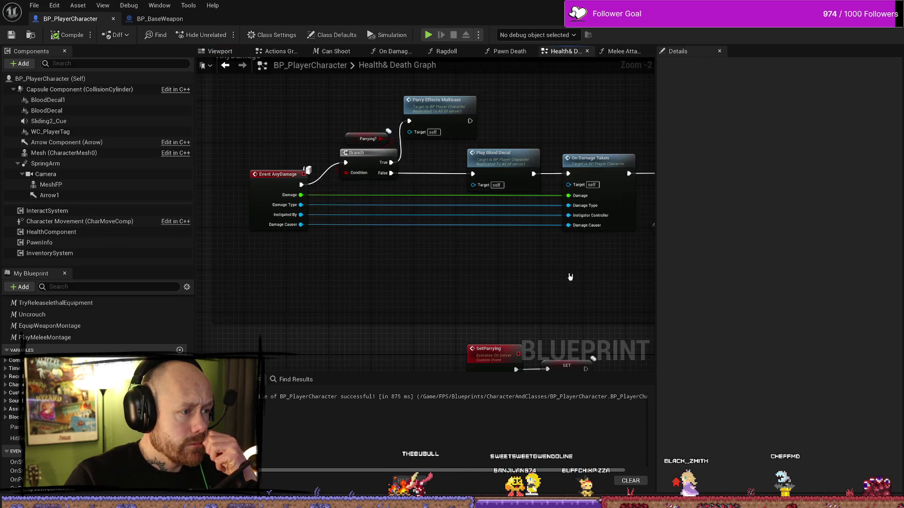
{"action": "scroll", "coordinate": [566, 276], "scroll_direction": "up", "scroll_amount": 2}
{"action": "scroll", "coordinate": [502, 275], "scroll_direction": "down", "scroll_amount": 2}
{"action": "scroll", "coordinate": [517, 276], "scroll_direction": "up", "scroll_amount": 1}
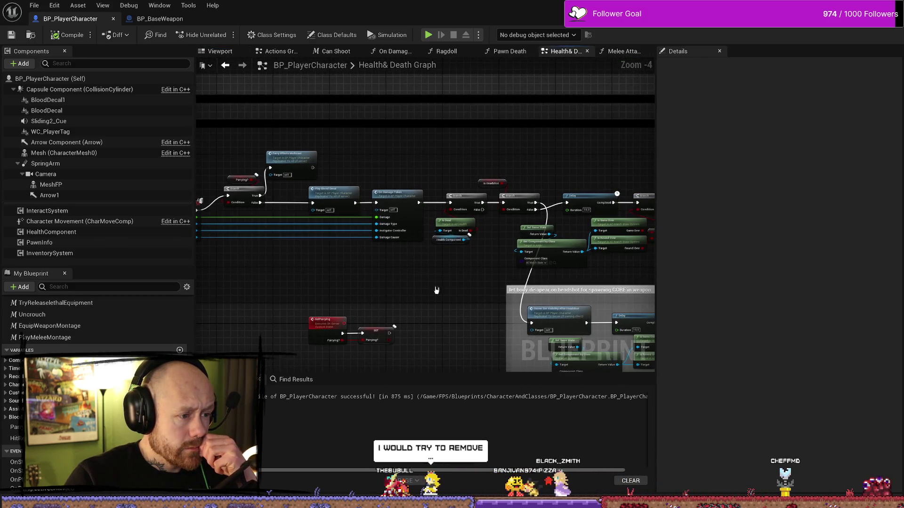
{"action": "scroll", "coordinate": [421, 281], "scroll_direction": "up", "scroll_amount": 1}
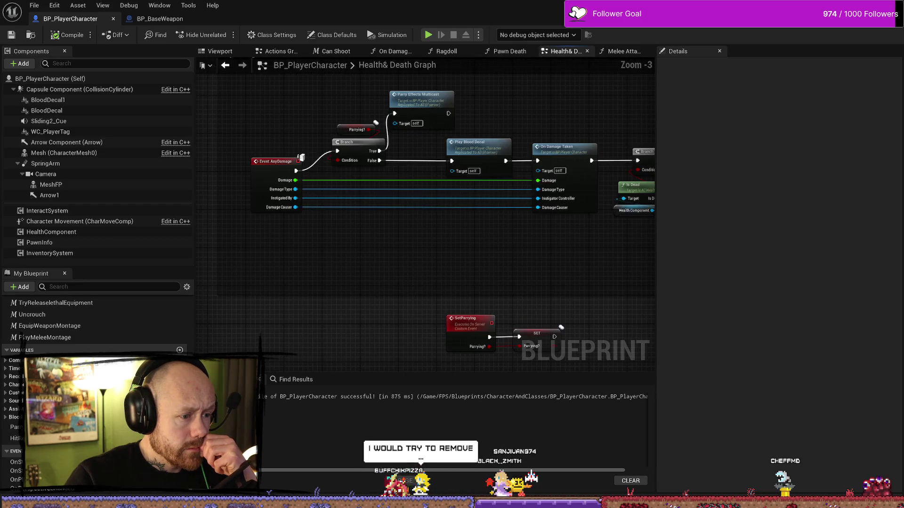
{"action": "left_click_drag", "start_coordinate": [446, 340], "coordinate": [459, 302]}
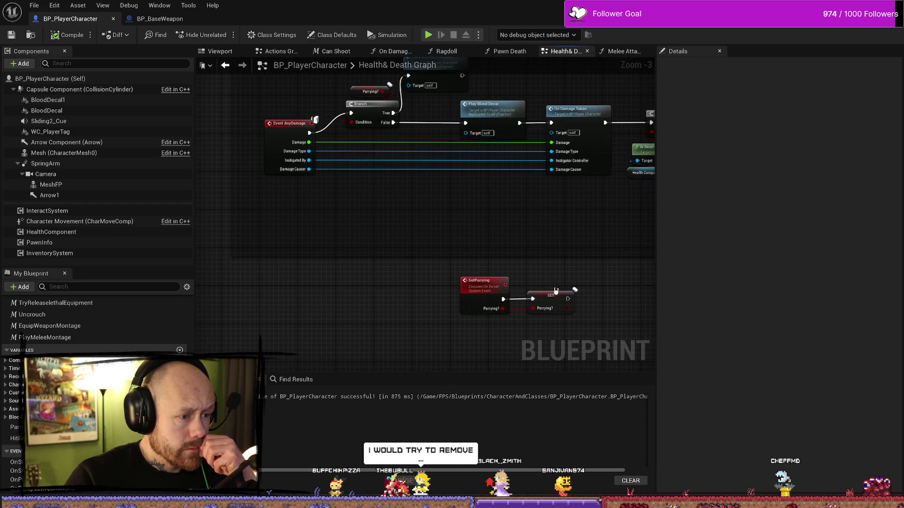
{"action": "left_click_drag", "start_coordinate": [554, 291], "coordinate": [534, 291]}
{"action": "left_click_drag", "start_coordinate": [461, 210], "coordinate": [439, 232]}
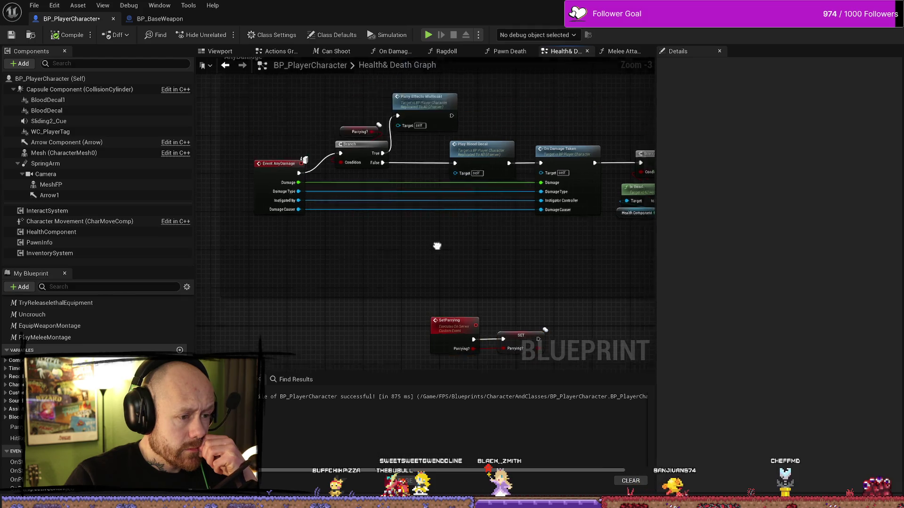
{"action": "left_click_drag", "start_coordinate": [314, 292], "coordinate": [343, 264]}
{"action": "scroll", "coordinate": [451, 260], "scroll_direction": "down", "scroll_amount": 2}
{"action": "left_click_drag", "start_coordinate": [452, 260], "coordinate": [461, 169]}
{"action": "left_click_drag", "start_coordinate": [524, 165], "coordinate": [317, 347]}
- Move the PlayBloodDecal and ParryEffectsMulticast event groups up and right, then compile and save
{"action": "mouse_move", "coordinate": [523, 295]}
{"action": "left_mouse_down"}
{"action": "mouse_move", "coordinate": [536, 289]}
{"action": "mouse_move", "coordinate": [544, 178]}
{"action": "mouse_move", "coordinate": [538, 222]}
{"action": "left_mouse_up"}
{"action": "scroll", "coordinate": [490, 156], "scroll_direction": "up", "scroll_amount": 2}
{"action": "scroll", "coordinate": [541, 141], "scroll_direction": "down", "scroll_amount": 2}
{"action": "left_click_drag", "start_coordinate": [540, 141], "coordinate": [521, 177]}
{"action": "scroll", "coordinate": [521, 177], "scroll_direction": "up", "scroll_amount": 1}
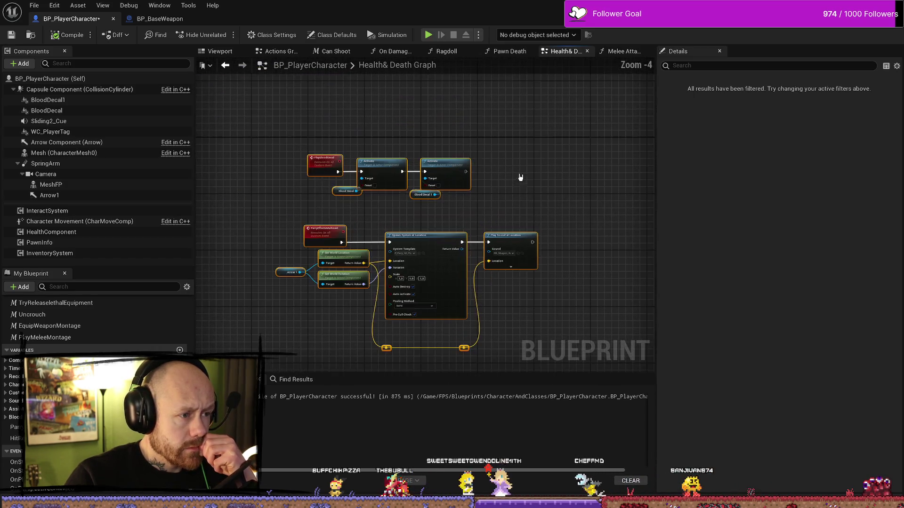
{"action": "scroll", "coordinate": [528, 150], "scroll_direction": "down", "scroll_amount": 1}
{"action": "scroll", "coordinate": [508, 127], "scroll_direction": "down", "scroll_amount": 1}
{"action": "left_click_drag", "start_coordinate": [508, 127], "coordinate": [457, 172]}
{"action": "scroll", "coordinate": [458, 141], "scroll_direction": "up", "scroll_amount": 1}
{"action": "scroll", "coordinate": [489, 137], "scroll_direction": "up", "scroll_amount": 1}
{"action": "mouse_move", "coordinate": [489, 94]}
{"action": "left_mouse_down"}
{"action": "mouse_move", "coordinate": [272, 317]}
{"action": "mouse_move", "coordinate": [289, 247]}
{"action": "left_mouse_up"}
{"action": "left_click", "coordinate": [515, 132]}
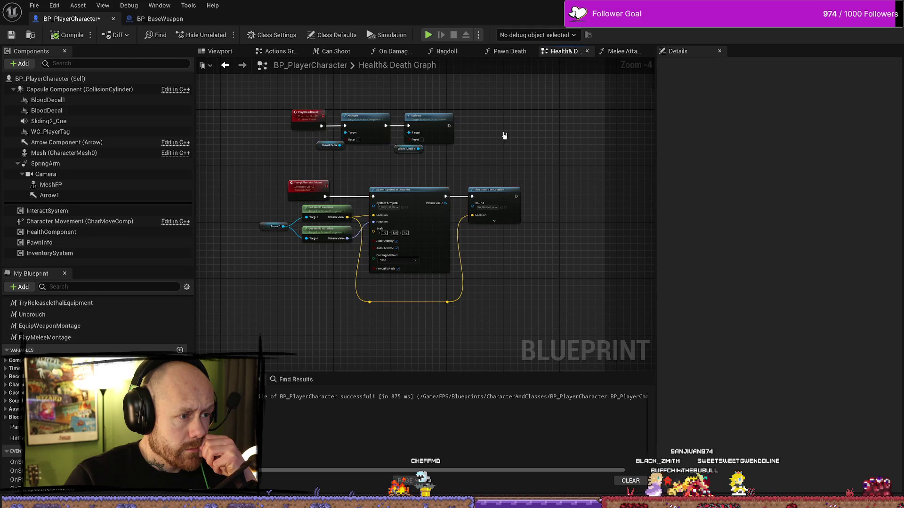
{"action": "left_click_drag", "start_coordinate": [507, 137], "coordinate": [512, 173]}
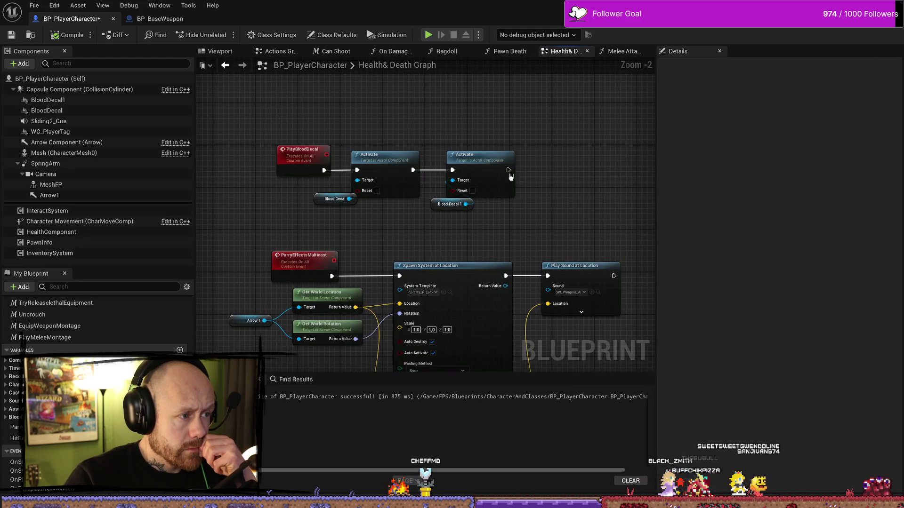
{"action": "scroll", "coordinate": [588, 165], "scroll_direction": "down", "scroll_amount": 1}
{"action": "left_click_drag", "start_coordinate": [513, 92], "coordinate": [331, 295]}
{"action": "scroll", "coordinate": [413, 221], "scroll_direction": "down", "scroll_amount": 1}
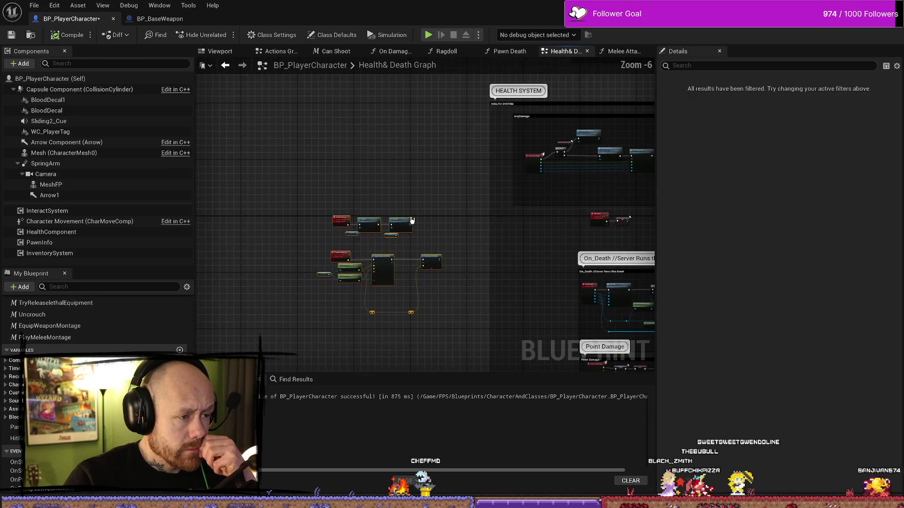
{"action": "left_click_drag", "start_coordinate": [400, 219], "coordinate": [424, 200]}
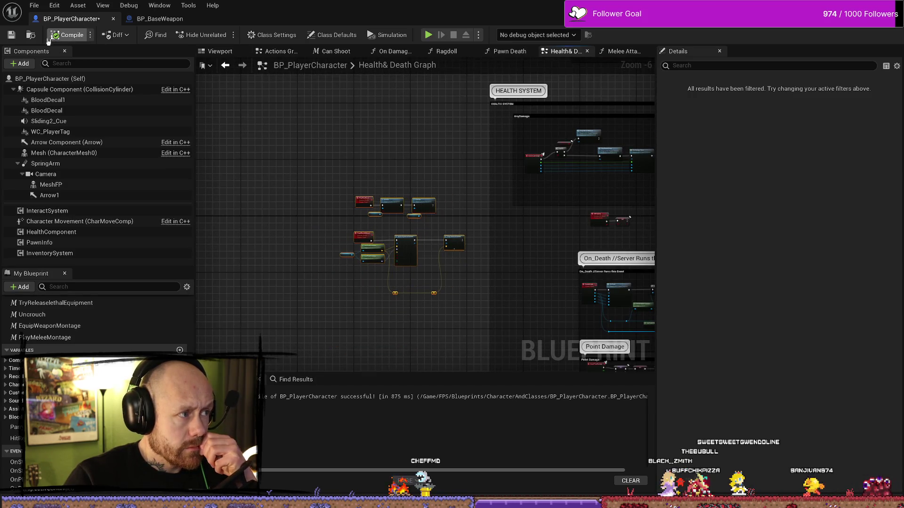
{"action": "left_click", "coordinate": [12, 35]}
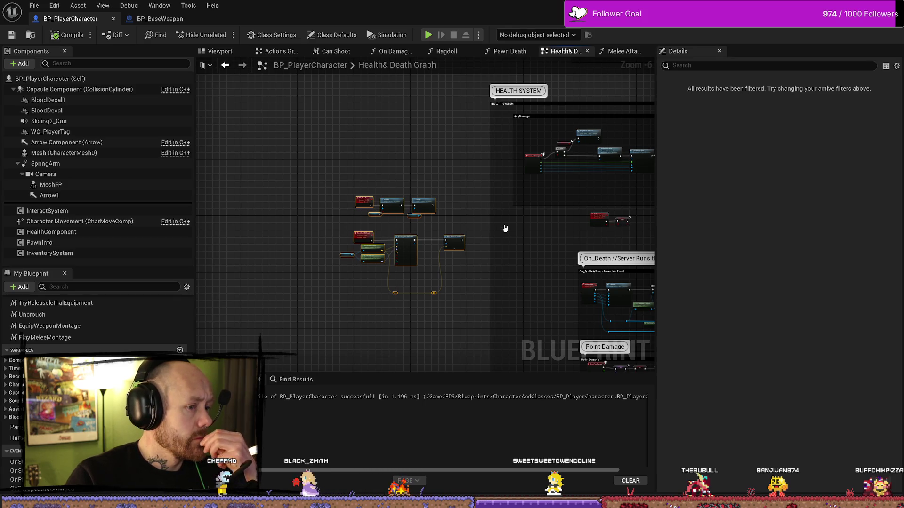
- Zoom and pan along the headshot comment to inspect its surrounding nodes
{"action": "scroll", "coordinate": [506, 229], "scroll_direction": "up", "scroll_amount": 3}
{"action": "scroll", "coordinate": [389, 238], "scroll_direction": "down", "scroll_amount": 3}
{"action": "scroll", "coordinate": [500, 181], "scroll_direction": "up", "scroll_amount": 2}
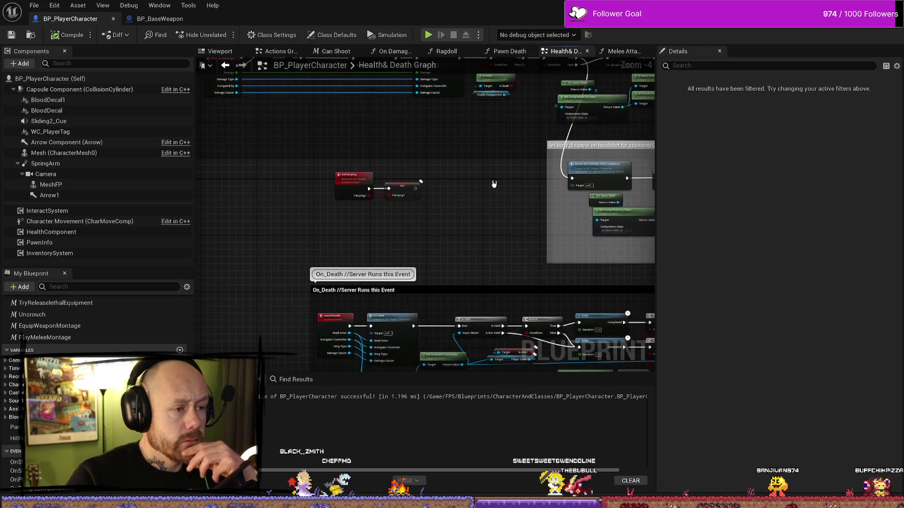
{"action": "scroll", "coordinate": [500, 182], "scroll_direction": "down", "scroll_amount": 2}
{"action": "scroll", "coordinate": [470, 179], "scroll_direction": "up", "scroll_amount": 1}
{"action": "scroll", "coordinate": [536, 237], "scroll_direction": "up", "scroll_amount": 1}
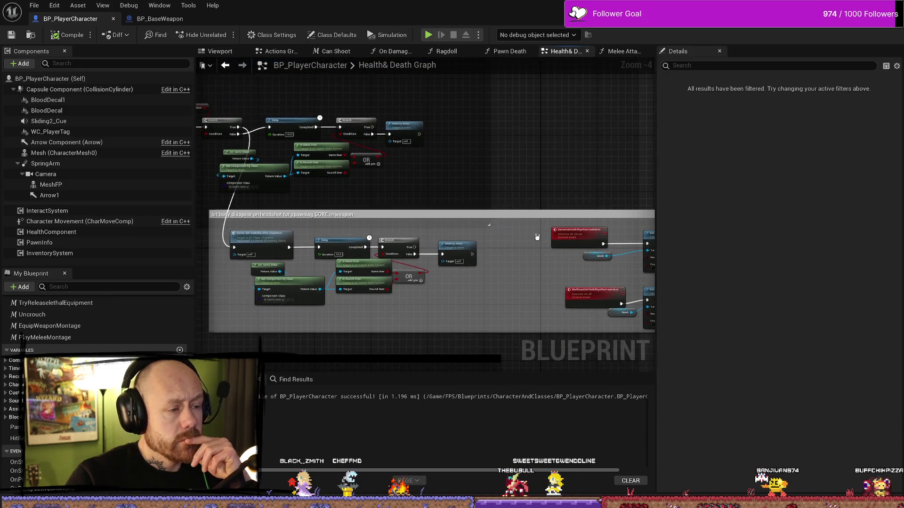
{"action": "scroll", "coordinate": [501, 188], "scroll_direction": "down", "scroll_amount": 2}
{"action": "scroll", "coordinate": [516, 183], "scroll_direction": "up", "scroll_amount": 2}
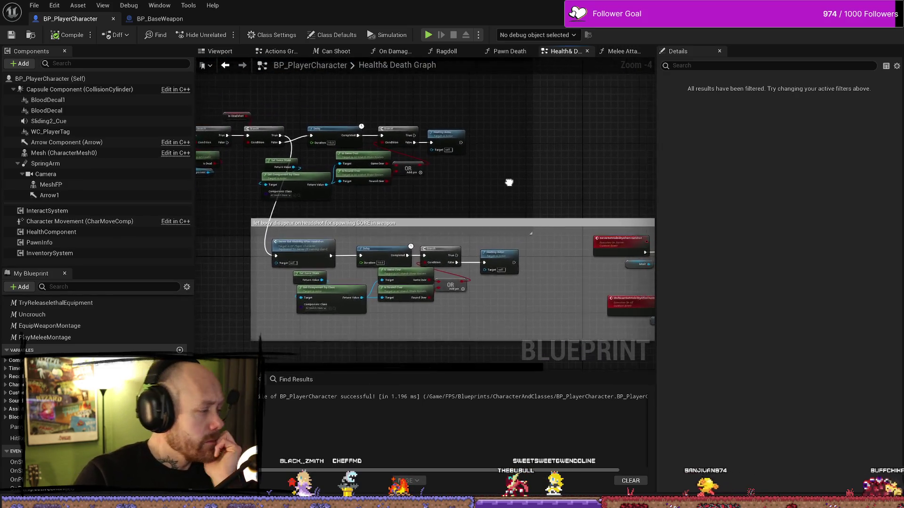
{"action": "left_click_drag", "start_coordinate": [428, 168], "coordinate": [407, 164]}
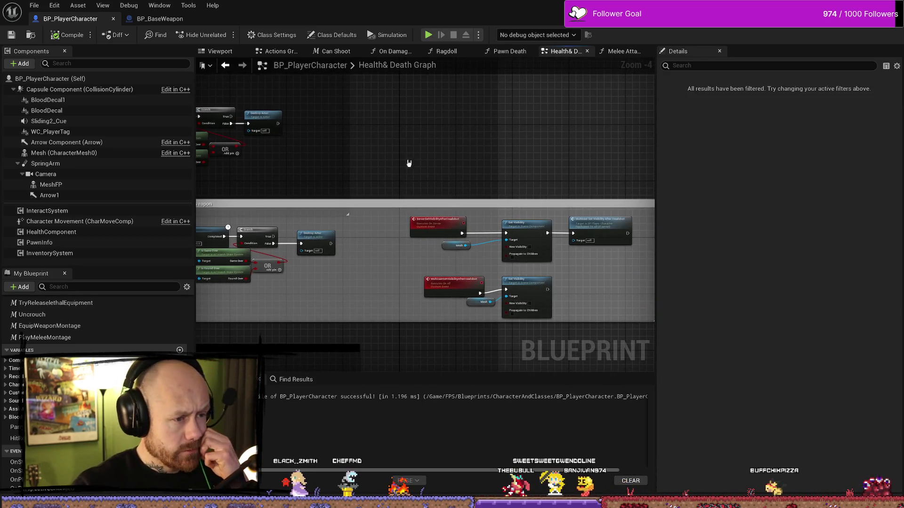
{"action": "scroll", "coordinate": [299, 169], "scroll_direction": "down", "scroll_amount": 1}
{"action": "mouse_move", "coordinate": [486, 168]}
{"action": "left_mouse_down"}
{"action": "mouse_move", "coordinate": [380, 196]}
{"action": "mouse_move", "coordinate": [513, 241]}
{"action": "mouse_move", "coordinate": [530, 142]}
{"action": "mouse_move", "coordinate": [375, 123]}
{"action": "left_mouse_up"}
{"action": "scroll", "coordinate": [412, 207], "scroll_direction": "up", "scroll_amount": 3}
{"action": "scroll", "coordinate": [513, 240], "scroll_direction": "down", "scroll_amount": 1}
{"action": "scroll", "coordinate": [584, 121], "scroll_direction": "down", "scroll_amount": 1}
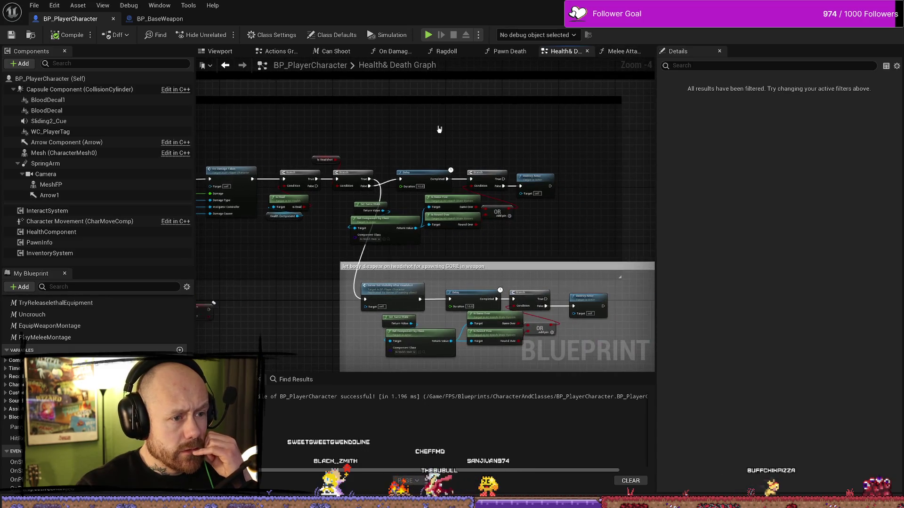
- Bring up the Melee Attack graph and centre its nodes at a closer zoom
{"action": "left_click", "coordinate": [621, 51]}
{"action": "scroll", "coordinate": [549, 165], "scroll_direction": "up", "scroll_amount": 1}
{"action": "mouse_move", "coordinate": [549, 166]}
{"action": "left_mouse_down"}
{"action": "mouse_move", "coordinate": [542, 80]}
{"action": "mouse_move", "coordinate": [553, 117]}
{"action": "mouse_move", "coordinate": [304, 225]}
{"action": "left_mouse_up"}
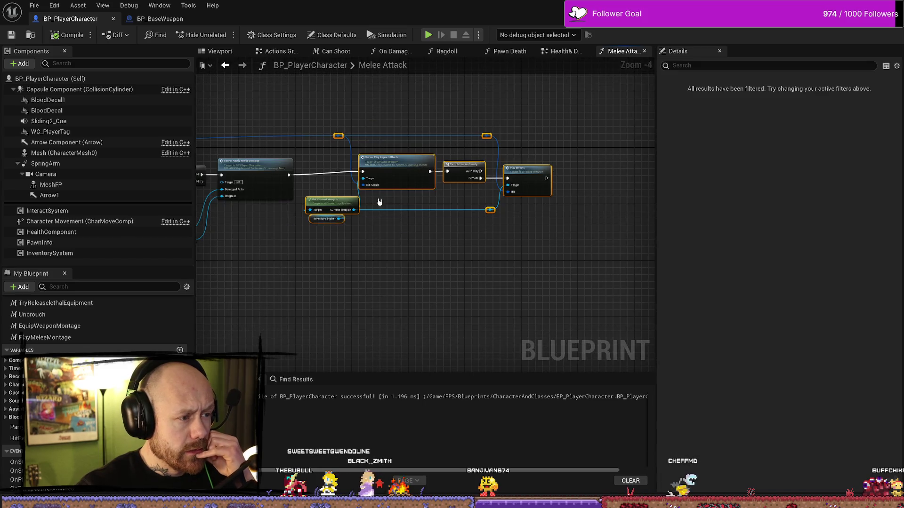
{"action": "left_click_drag", "start_coordinate": [401, 164], "coordinate": [404, 167]}
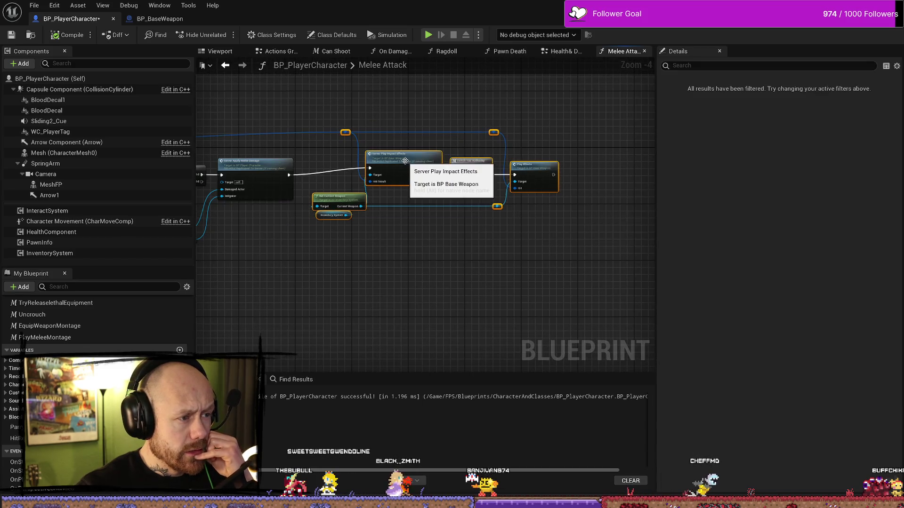
{"action": "left_click", "coordinate": [466, 235]}
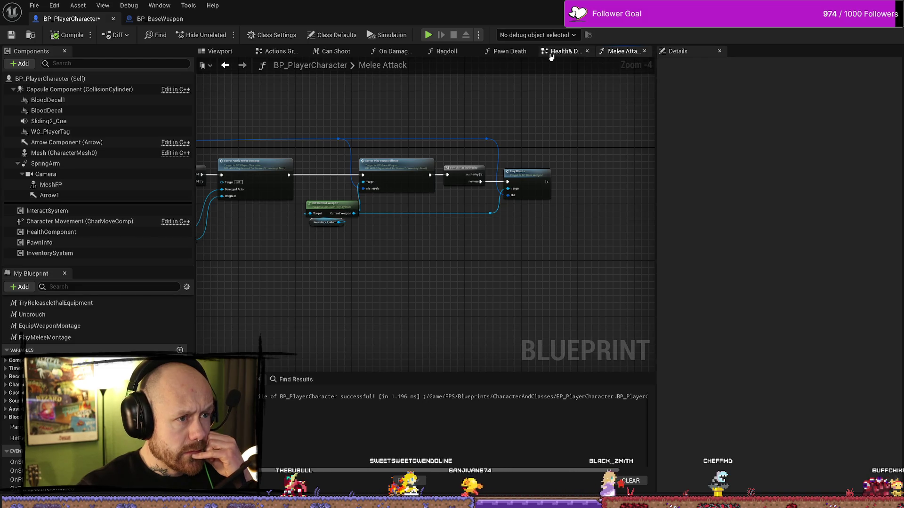
{"action": "left_click", "coordinate": [563, 51]}
{"action": "left_click", "coordinate": [621, 51]}
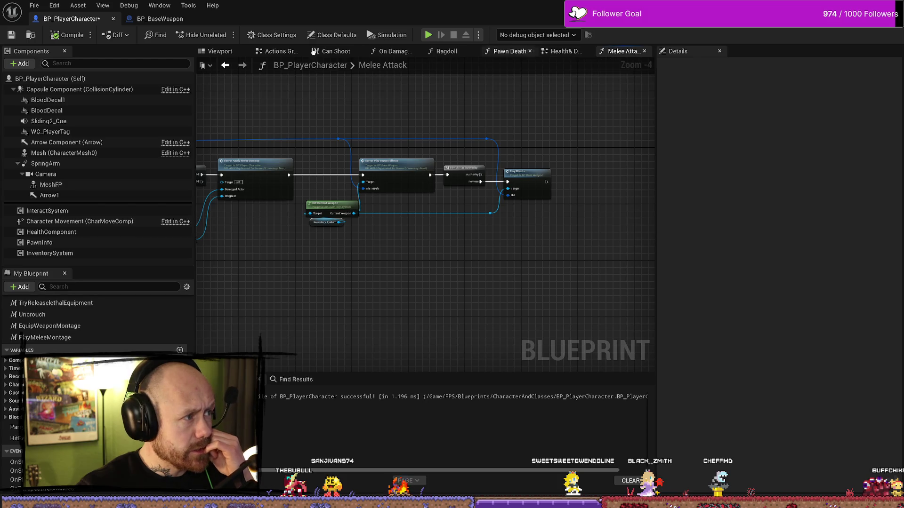
{"action": "left_click", "coordinate": [152, 19]}
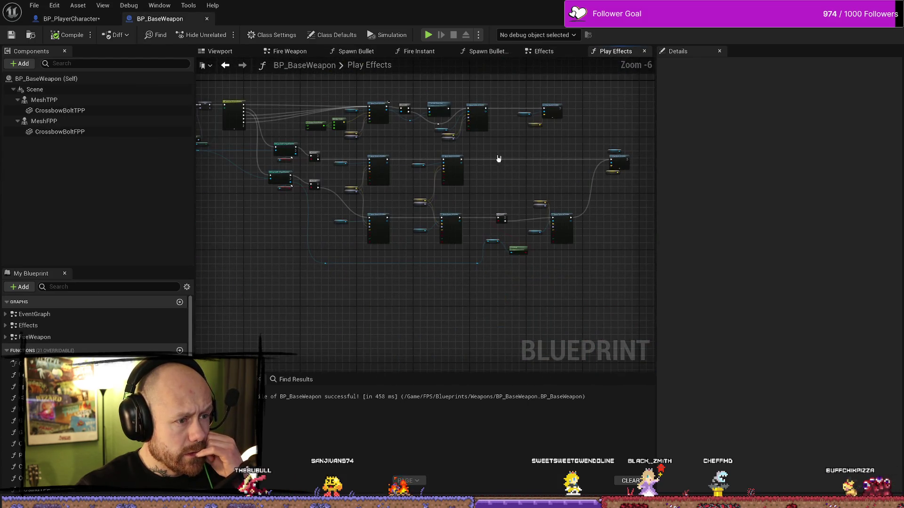
{"action": "left_click", "coordinate": [544, 51]}
{"action": "scroll", "coordinate": [506, 196], "scroll_direction": "up", "scroll_amount": 1}
{"action": "left_click_drag", "start_coordinate": [404, 208], "coordinate": [336, 179]}
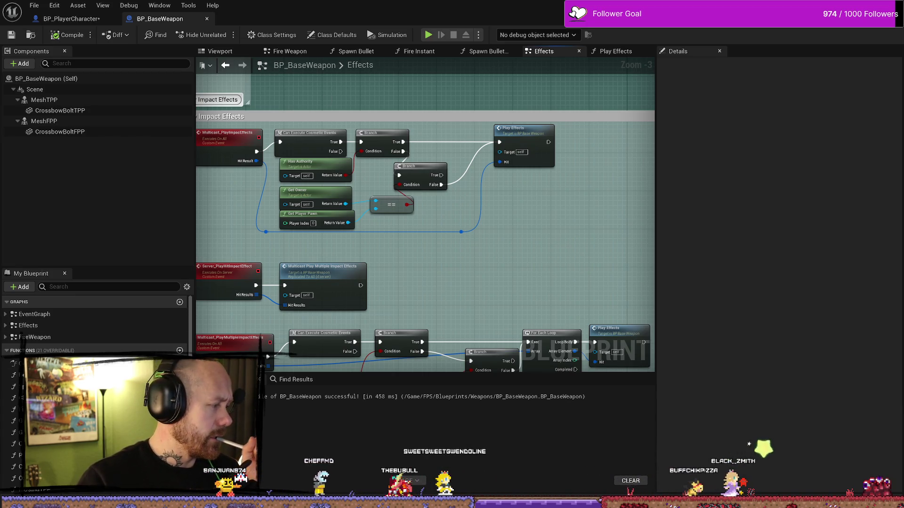
{"action": "left_click_drag", "start_coordinate": [318, 262], "coordinate": [348, 262]}
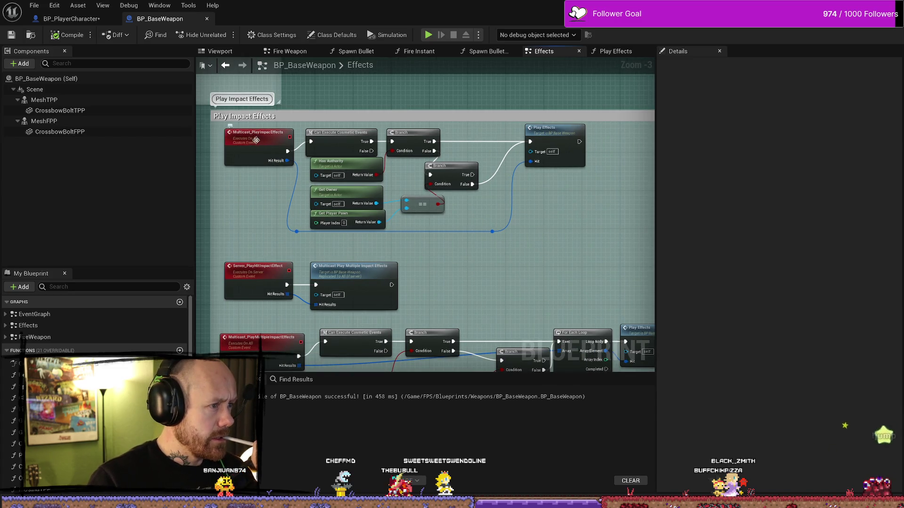
{"action": "left_click_drag", "start_coordinate": [487, 240], "coordinate": [353, 128]}
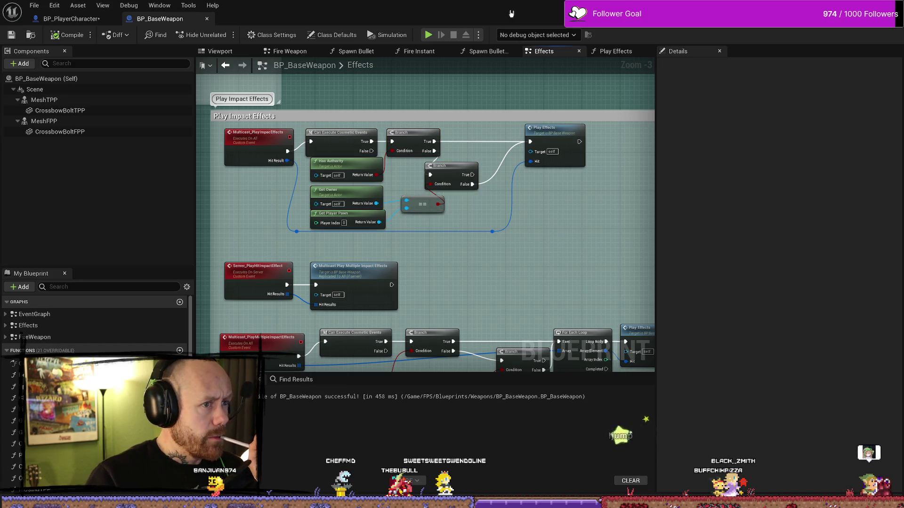
{"action": "double_click", "coordinate": [553, 136]}
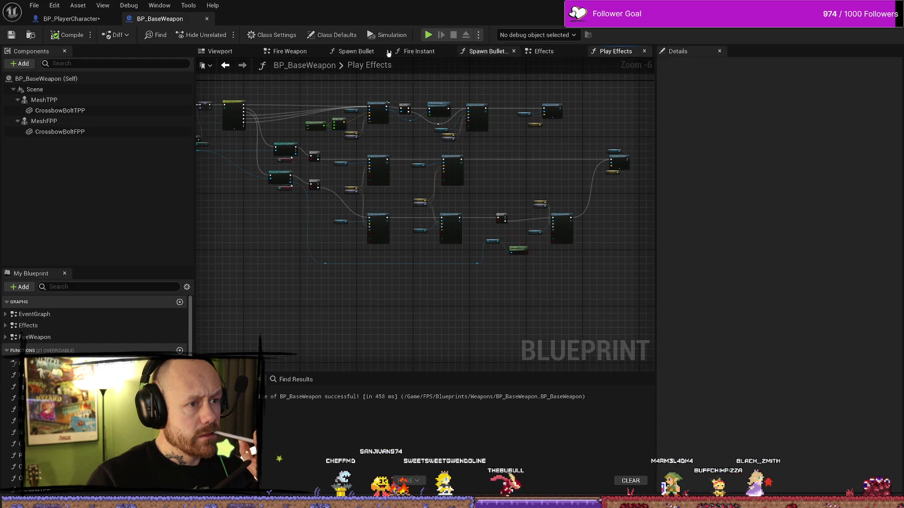
{"action": "left_click", "coordinate": [92, 18]}
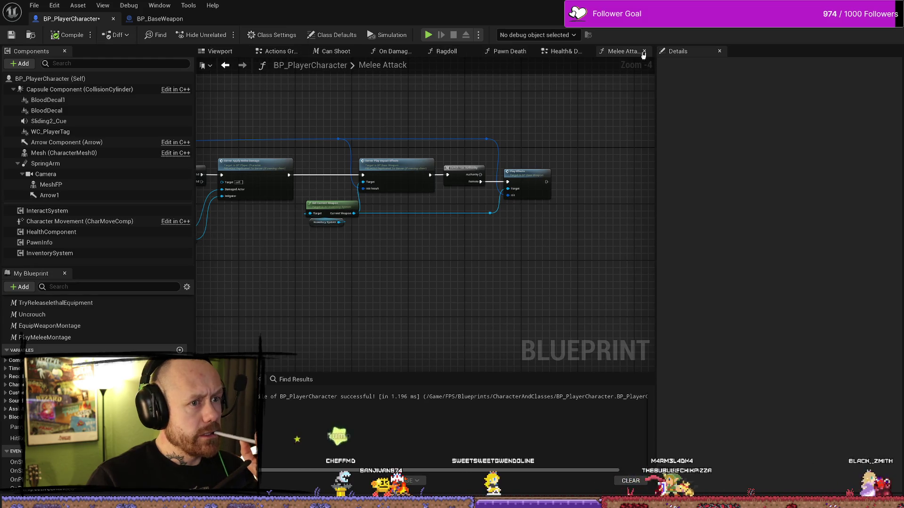
- Inspect Switch Has Authority, Play Effects, Apply Melee Damage and Server Play Impact Effects in Melee Attack
{"action": "scroll", "coordinate": [518, 178], "scroll_direction": "up", "scroll_amount": 2}
{"action": "mouse_move", "coordinate": [578, 132]}
{"action": "left_mouse_down"}
{"action": "mouse_move", "coordinate": [441, 295]}
{"action": "mouse_move", "coordinate": [595, 146]}
{"action": "mouse_move", "coordinate": [434, 270]}
{"action": "left_mouse_up"}
{"action": "left_click_drag", "start_coordinate": [392, 321], "coordinate": [439, 248]}
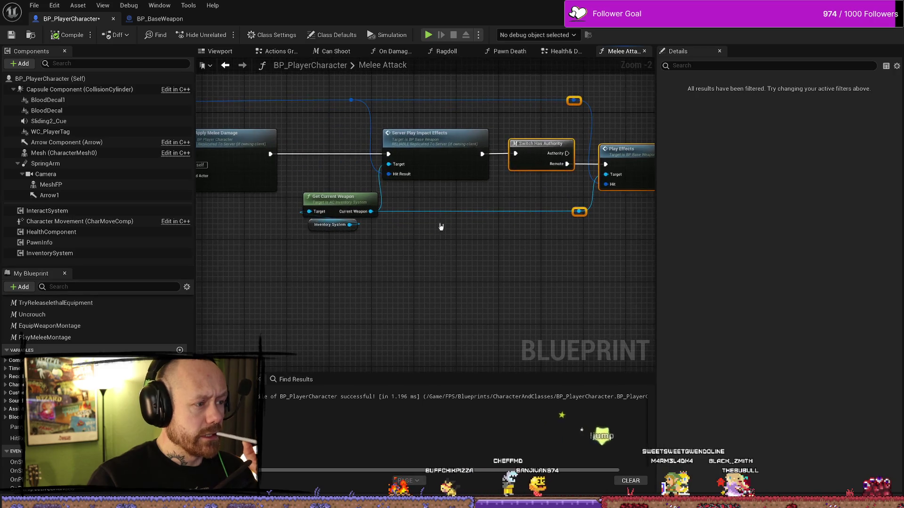
{"action": "left_click_drag", "start_coordinate": [462, 89], "coordinate": [314, 276]}
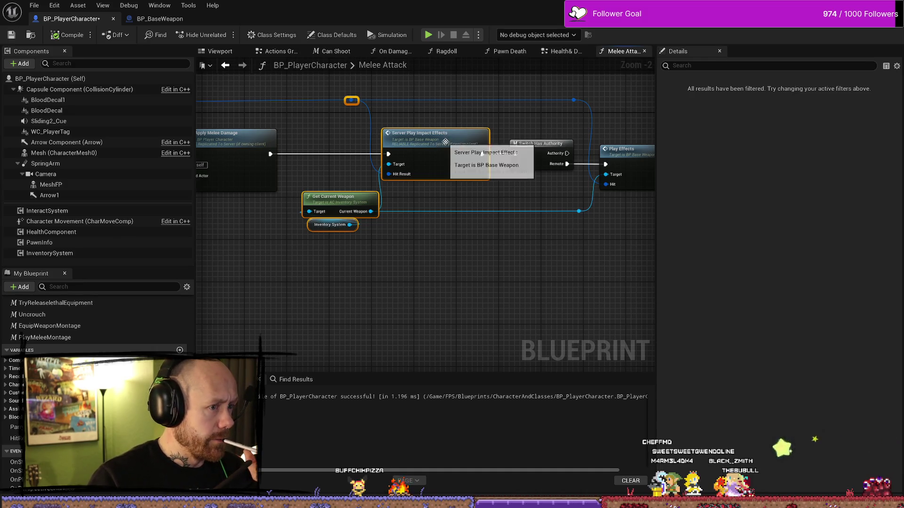
- Check the Server_PlayImpactEffects event definition, return to BP_PlayerCharacter, and save it
{"action": "double_click", "coordinate": [436, 160]}
{"action": "scroll", "coordinate": [500, 188], "scroll_direction": "down", "scroll_amount": 2}
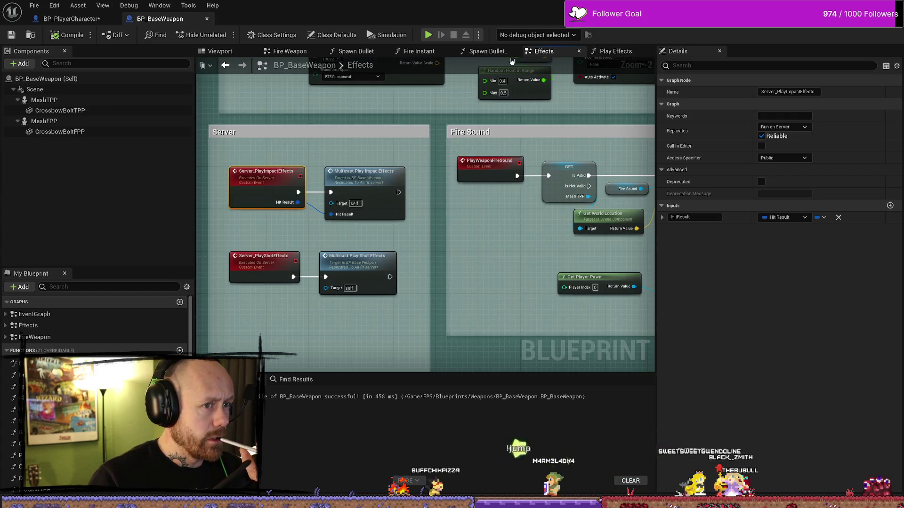
{"action": "left_click", "coordinate": [81, 23]}
{"action": "left_click_drag", "start_coordinate": [479, 109], "coordinate": [382, 257]}
{"action": "left_click", "coordinate": [442, 297]}
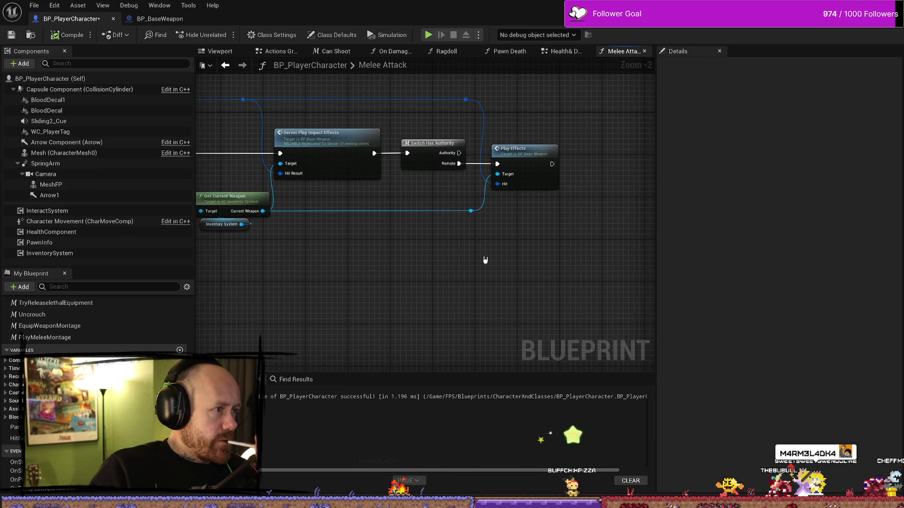
{"action": "left_click", "coordinate": [12, 35]}
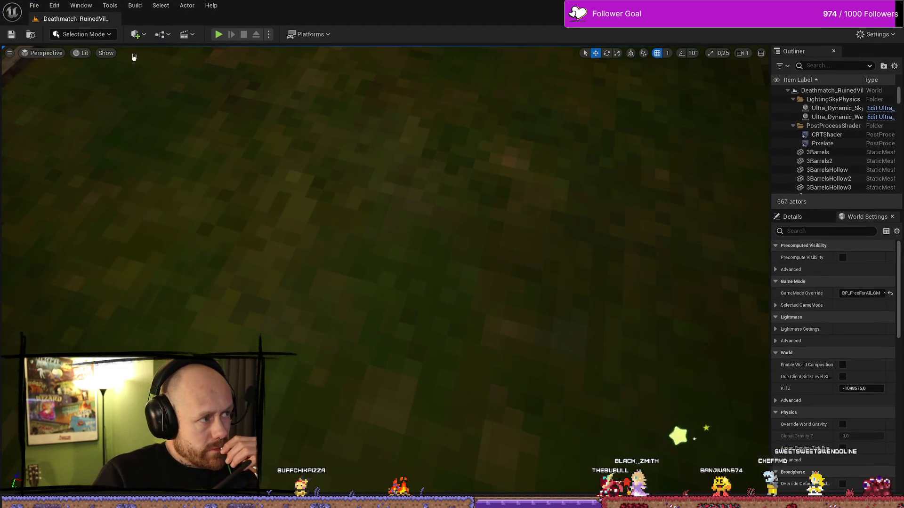
- Save all packages, launch a multiplayer play-in-editor session with Alt+P, and respawn
{"action": "left_click", "coordinate": [16, 37]}
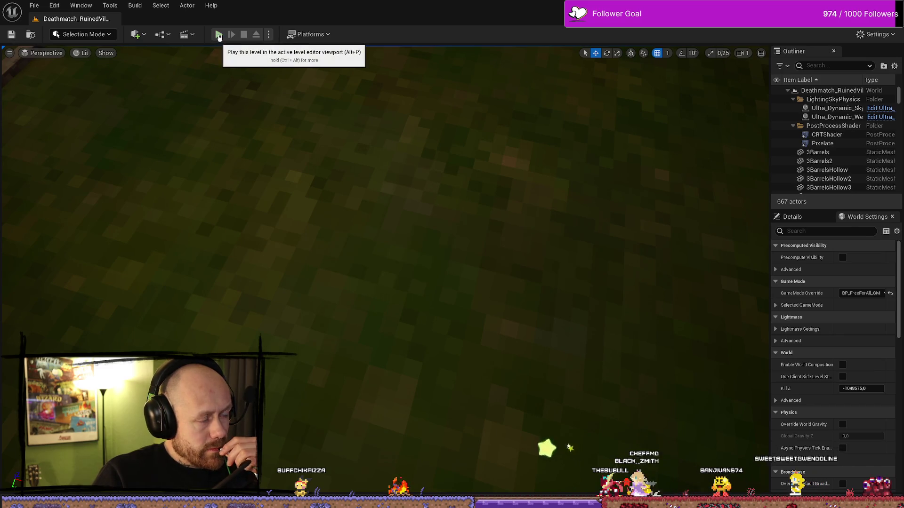
{"action": "key", "text": "alt+p"}
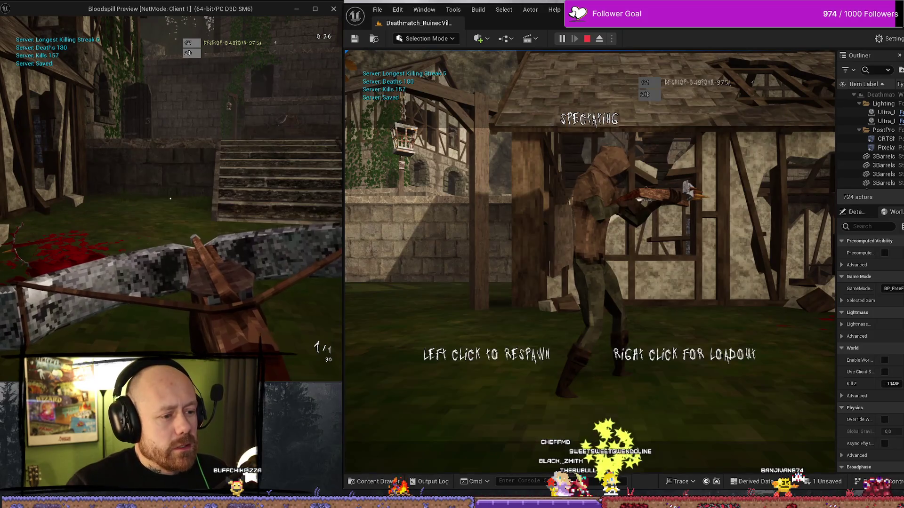
{"action": "left_click", "coordinate": [590, 261]}
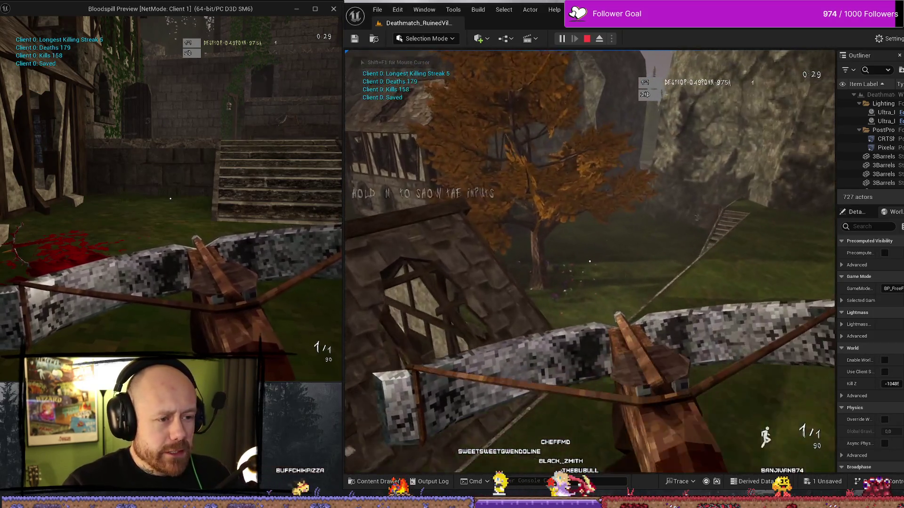
- Shoot the opposing client with the crossbow, then stop the session
{"action": "mouse_move", "coordinate": [589, 262]}
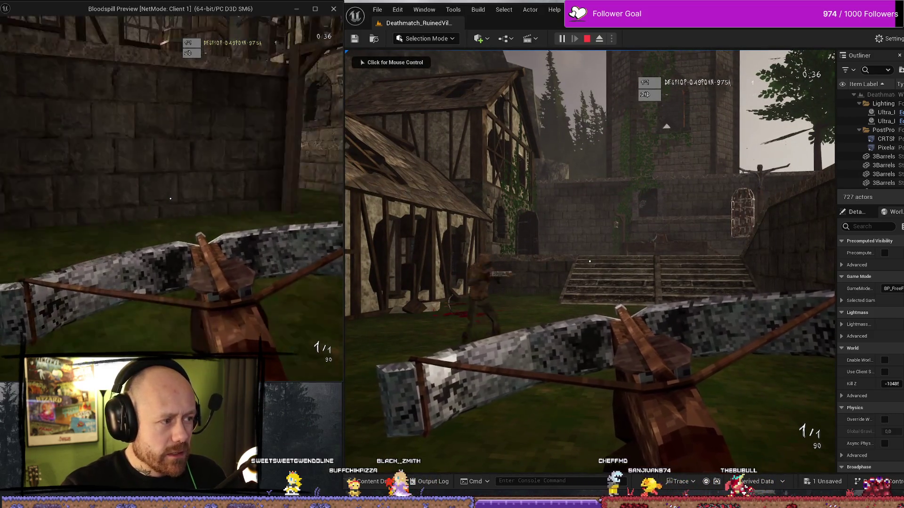
{"action": "left_click", "coordinate": [170, 198]}
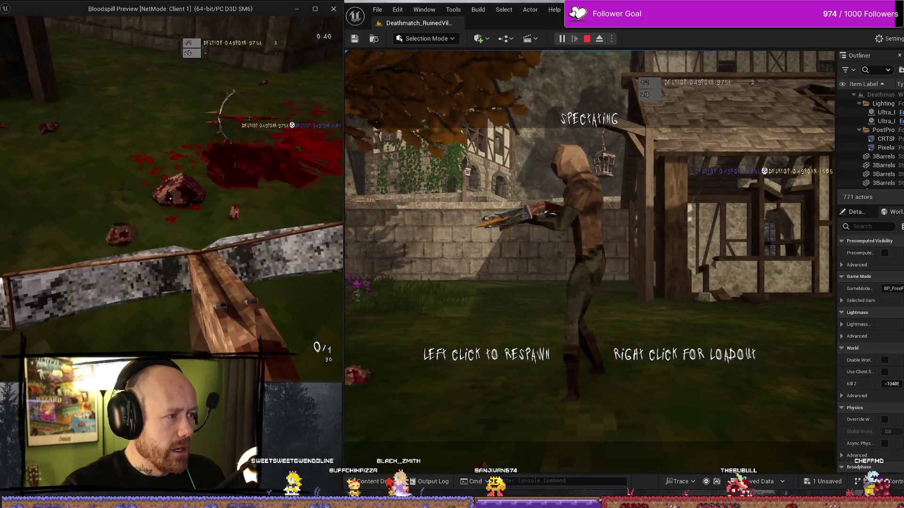
{"action": "mouse_move", "coordinate": [171, 198]}
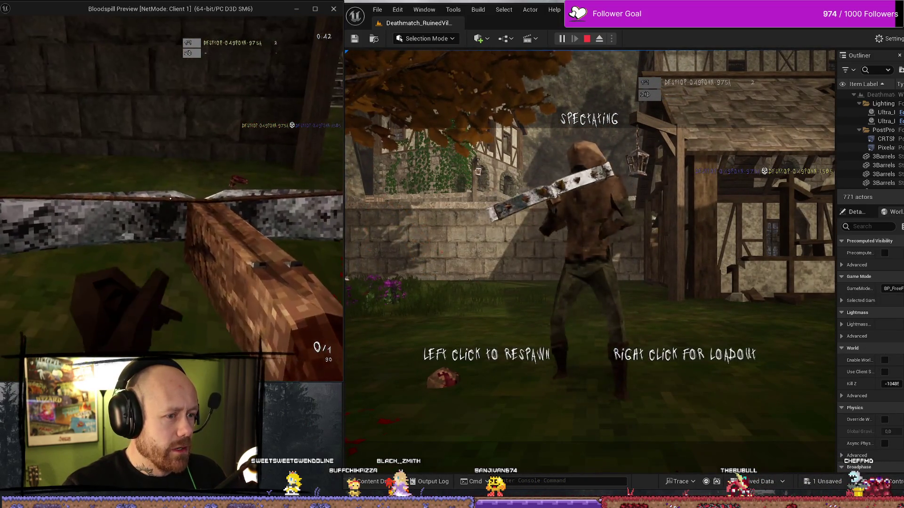
{"action": "key", "text": "Escape"}
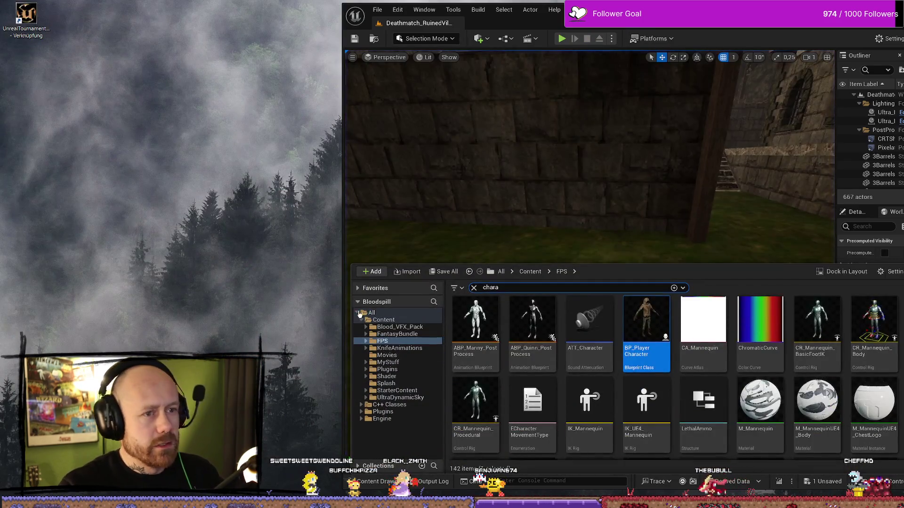
- Close the content drawer and view more of BP_PlayerCharacter's Melee Attack graph
{"action": "key", "text": "ctrl+space"}
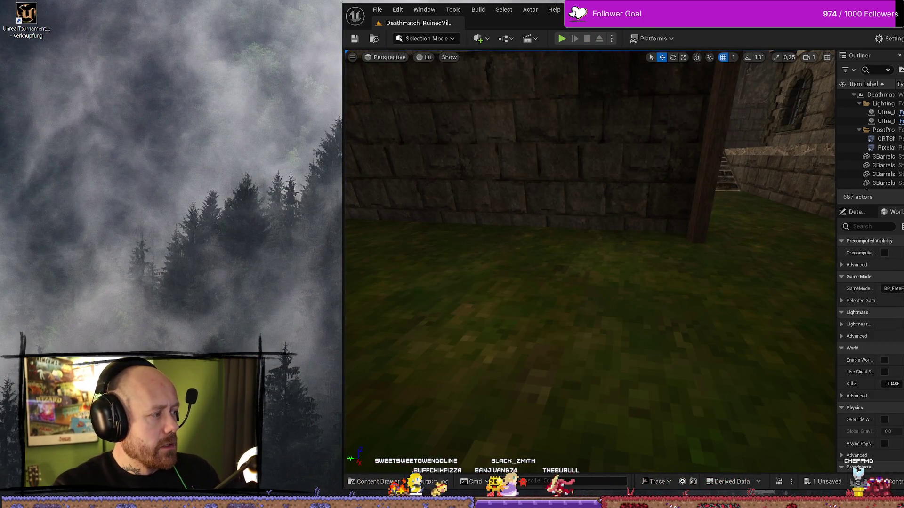
{"action": "key", "text": "alt+Tab"}
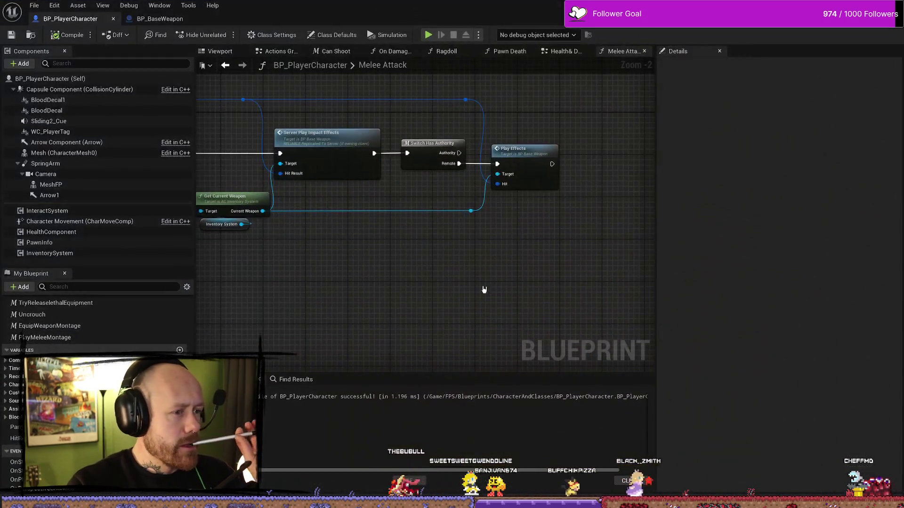
{"action": "scroll", "coordinate": [489, 290], "scroll_direction": "down", "scroll_amount": 3}
{"action": "scroll", "coordinate": [522, 139], "scroll_direction": "up", "scroll_amount": 2}
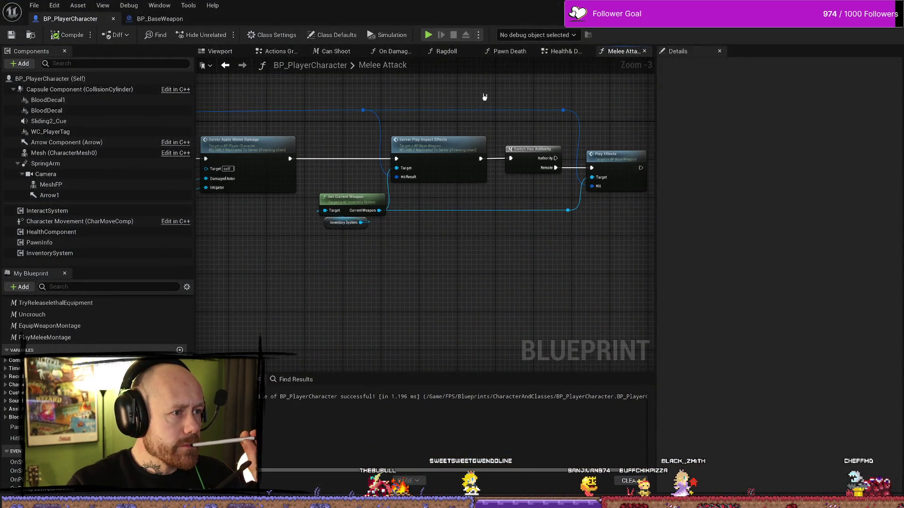
{"action": "scroll", "coordinate": [485, 99], "scroll_direction": "down", "scroll_amount": 1}
{"action": "left_click_drag", "start_coordinate": [476, 111], "coordinate": [471, 151]}
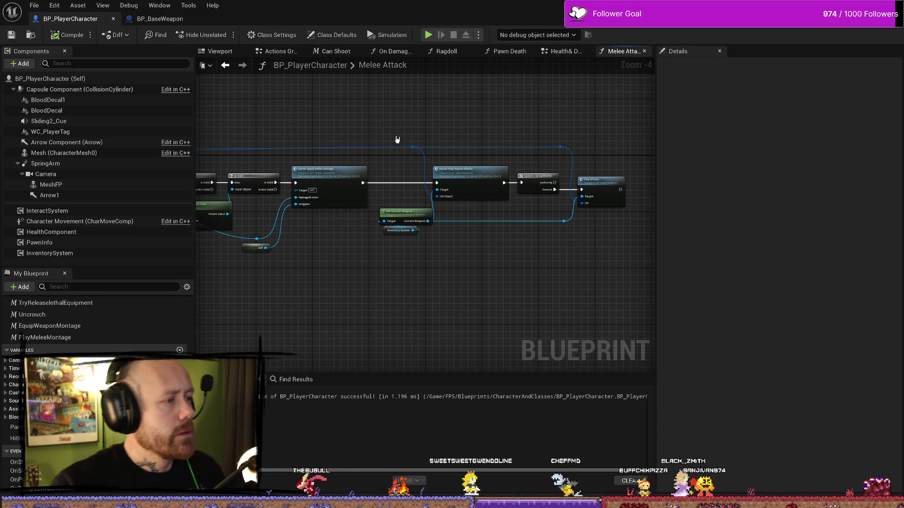
- Review the Play Impact Effects nodes in BP_BaseWeapon's Effects graph, then search assets for 'charalet'
{"action": "left_click", "coordinate": [159, 19]}
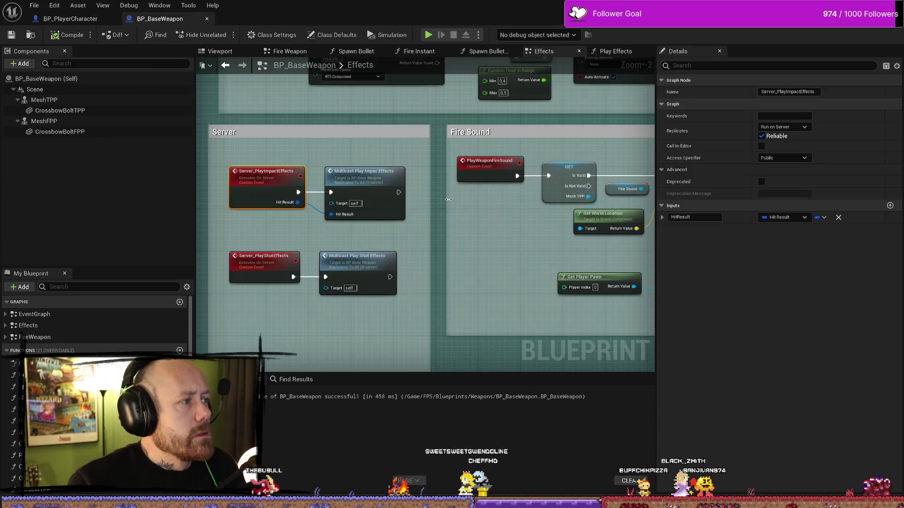
{"action": "scroll", "coordinate": [255, 181], "scroll_direction": "down", "scroll_amount": 2}
{"action": "left_click_drag", "start_coordinate": [600, 169], "coordinate": [398, 159]}
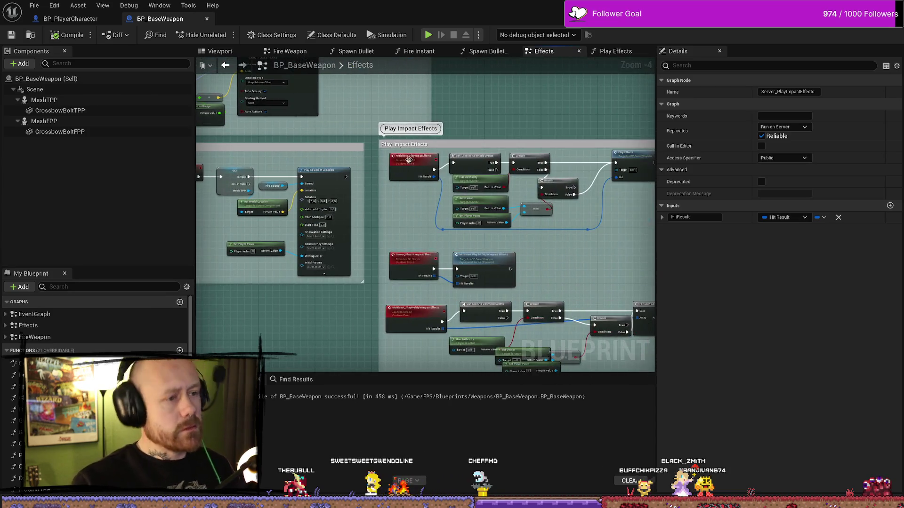
{"action": "left_click_drag", "start_coordinate": [646, 246], "coordinate": [468, 236]}
{"action": "scroll", "coordinate": [468, 236], "scroll_direction": "up", "scroll_amount": 2}
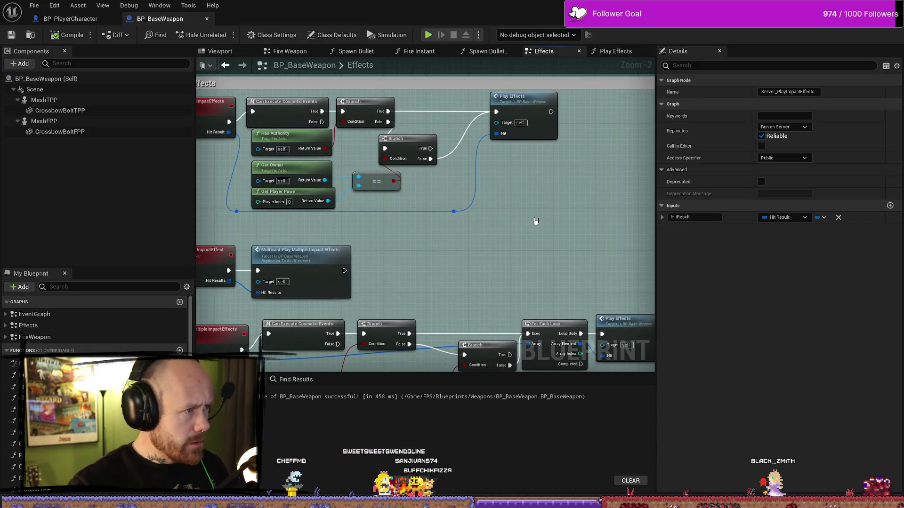
{"action": "key", "text": "ctrl+space"}
{"action": "type", "text": "chara"}
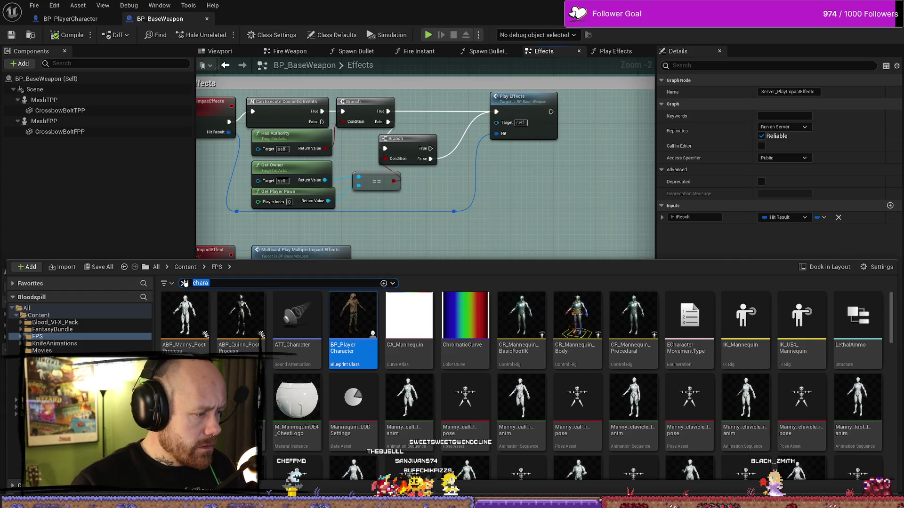
{"action": "type", "text": "let"}
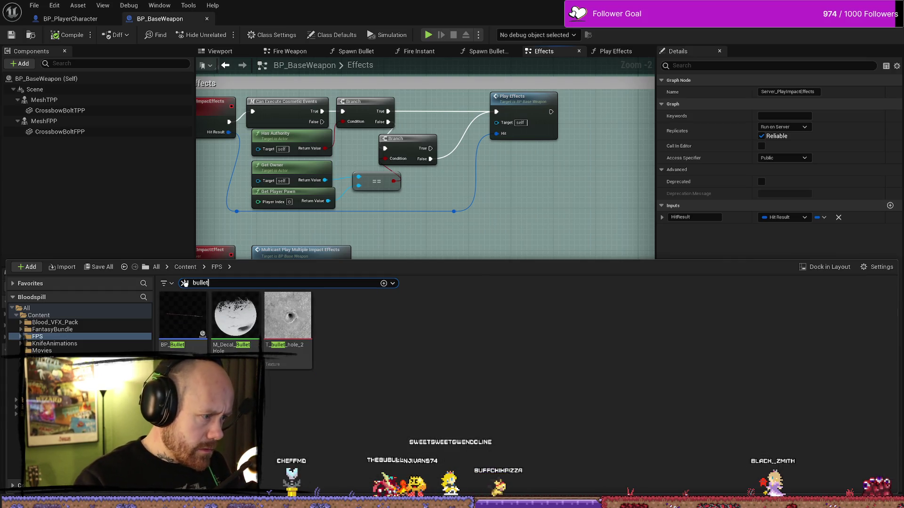
- Open BP_Bullet and its Handle Hit function, showing the Server Play Impact Effects chain
{"action": "double_click", "coordinate": [174, 312]}
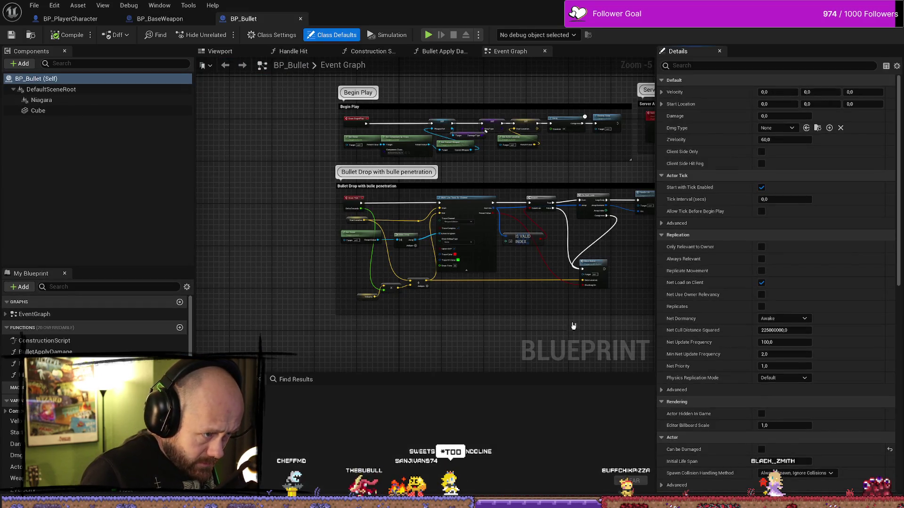
{"action": "left_click_drag", "start_coordinate": [570, 326], "coordinate": [484, 317]}
{"action": "scroll", "coordinate": [560, 226], "scroll_direction": "up", "scroll_amount": 2}
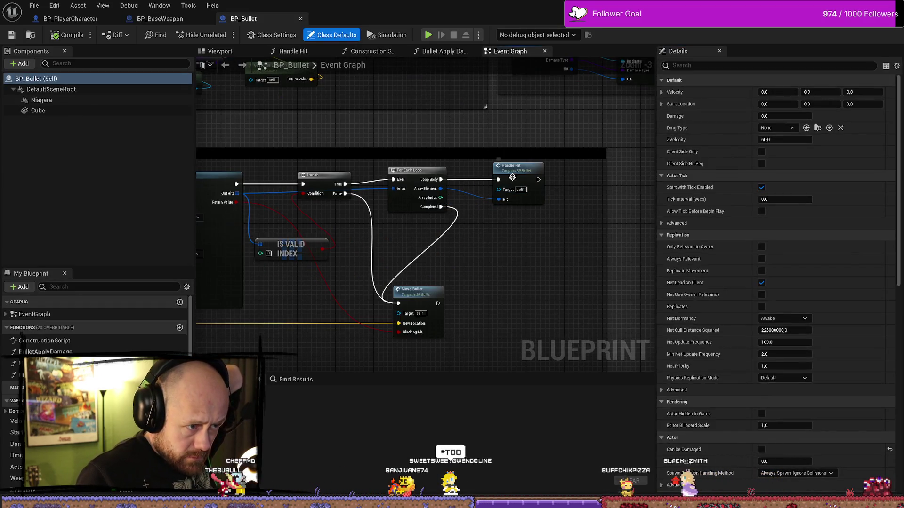
{"action": "scroll", "coordinate": [517, 177], "scroll_direction": "down", "scroll_amount": 2}
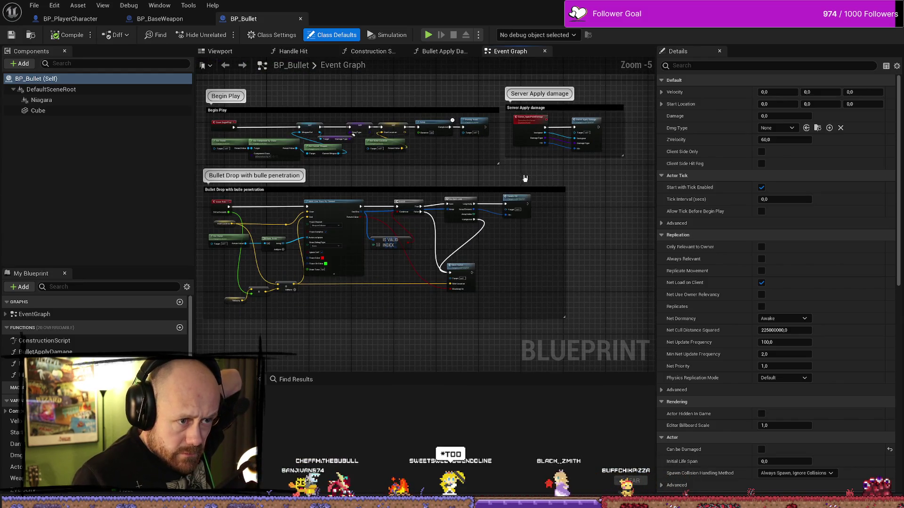
{"action": "scroll", "coordinate": [438, 179], "scroll_direction": "up", "scroll_amount": 1}
{"action": "double_click", "coordinate": [512, 195]}
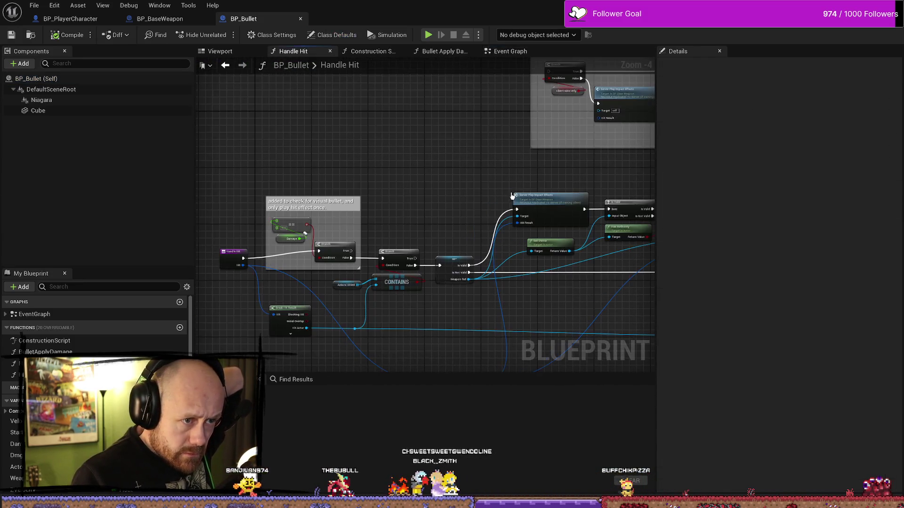
{"action": "scroll", "coordinate": [466, 172], "scroll_direction": "down", "scroll_amount": 1}
{"action": "scroll", "coordinate": [462, 148], "scroll_direction": "up", "scroll_amount": 3}
{"action": "mouse_move", "coordinate": [466, 198]}
{"action": "left_mouse_down"}
{"action": "mouse_move", "coordinate": [526, 193]}
{"action": "mouse_move", "coordinate": [520, 276]}
{"action": "mouse_move", "coordinate": [522, 135]}
{"action": "left_mouse_up"}
{"action": "scroll", "coordinate": [490, 198], "scroll_direction": "down", "scroll_amount": 2}
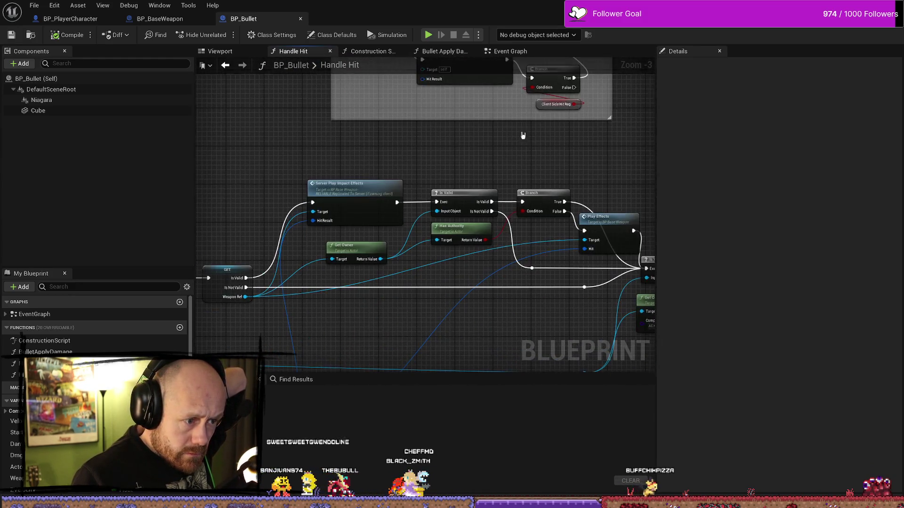
- Inspect the Is Valid, Has Authority, Branch and Play Effects chain and the old unused code comment
{"action": "mouse_move", "coordinate": [342, 164]}
{"action": "left_mouse_down"}
{"action": "mouse_move", "coordinate": [546, 278]}
{"action": "mouse_move", "coordinate": [638, 281]}
{"action": "left_mouse_up"}
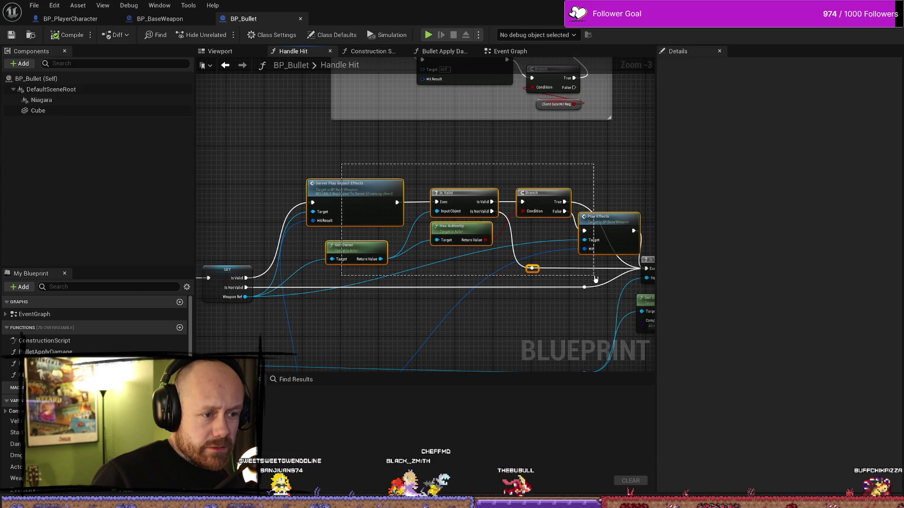
{"action": "left_click", "coordinate": [603, 175]}
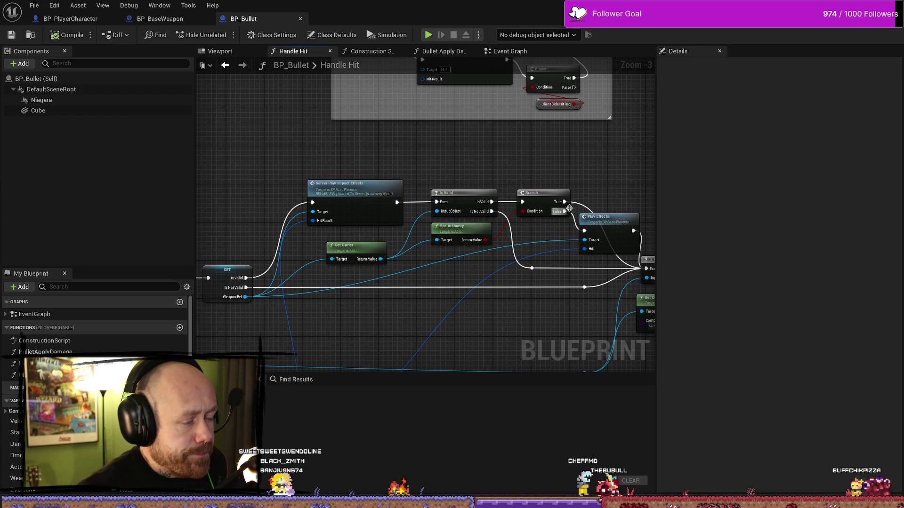
{"action": "left_click_drag", "start_coordinate": [602, 174], "coordinate": [504, 163]}
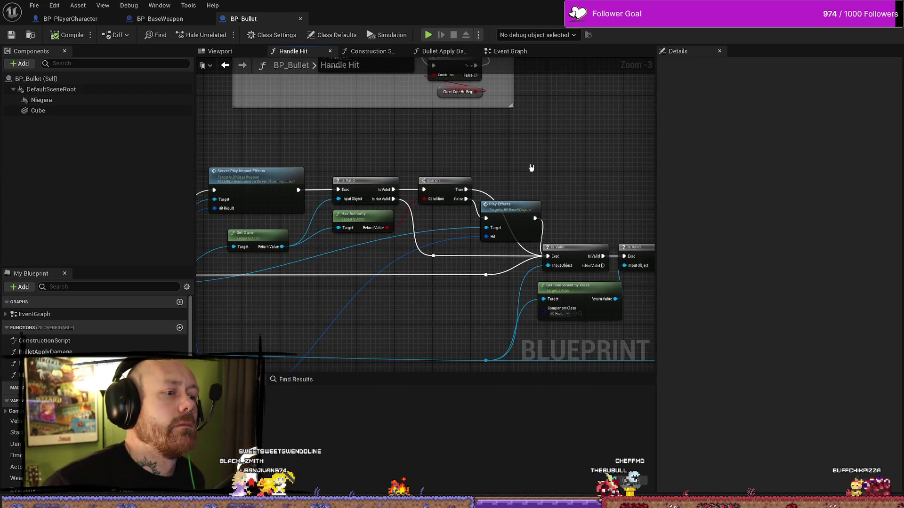
{"action": "mouse_move", "coordinate": [516, 151]}
{"action": "left_mouse_down"}
{"action": "mouse_move", "coordinate": [544, 148]}
{"action": "mouse_move", "coordinate": [538, 189]}
{"action": "mouse_move", "coordinate": [563, 241]}
{"action": "left_mouse_up"}
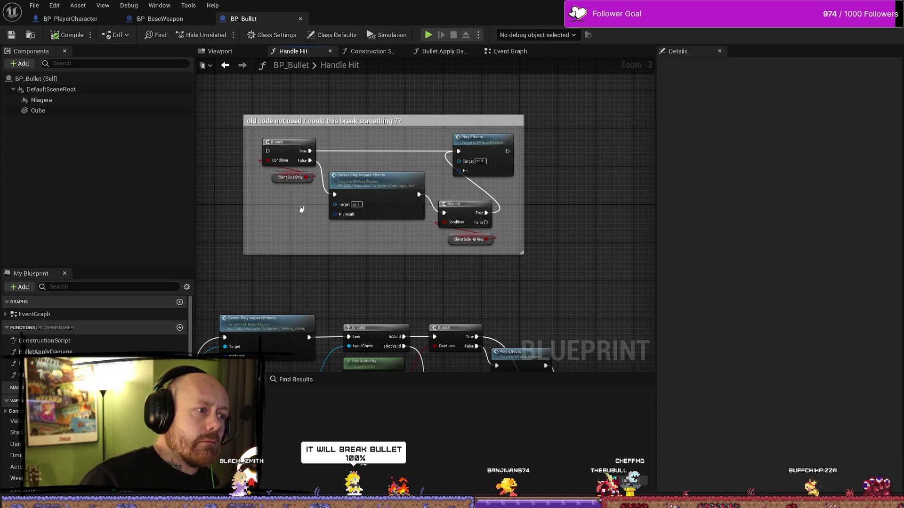
{"action": "left_click_drag", "start_coordinate": [309, 178], "coordinate": [385, 182]}
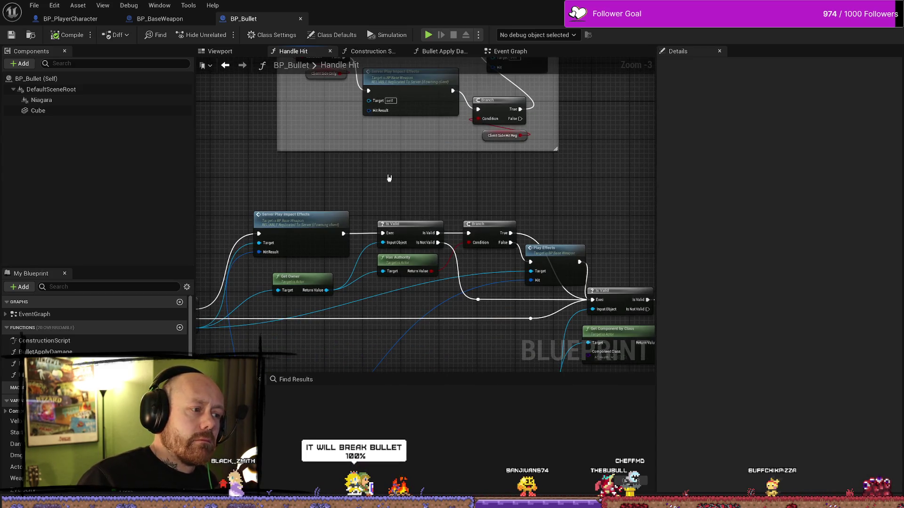
{"action": "mouse_move", "coordinate": [581, 202]}
{"action": "left_mouse_down"}
{"action": "mouse_move", "coordinate": [576, 173]}
{"action": "mouse_move", "coordinate": [444, 226]}
{"action": "mouse_move", "coordinate": [413, 264]}
{"action": "left_mouse_up"}
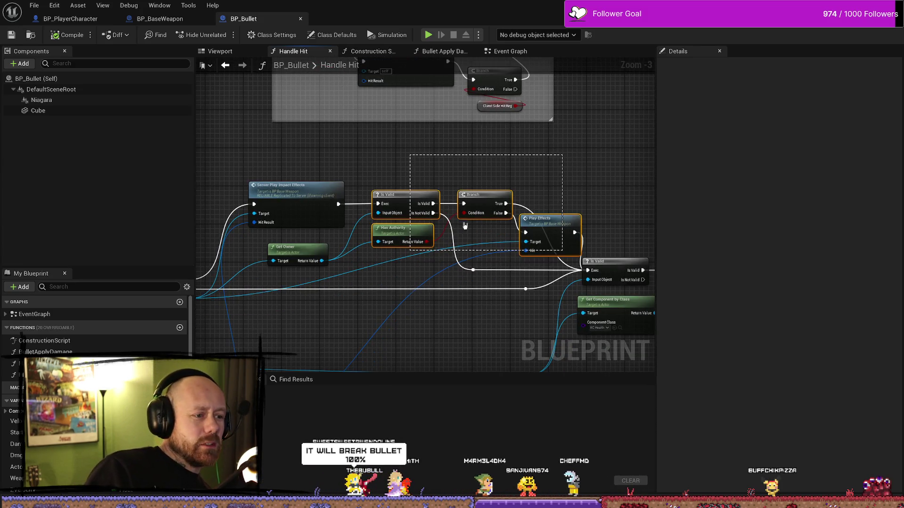
{"action": "mouse_move", "coordinate": [574, 201]}
{"action": "left_mouse_down"}
{"action": "mouse_move", "coordinate": [563, 189]}
{"action": "mouse_move", "coordinate": [410, 277]}
{"action": "left_mouse_up"}
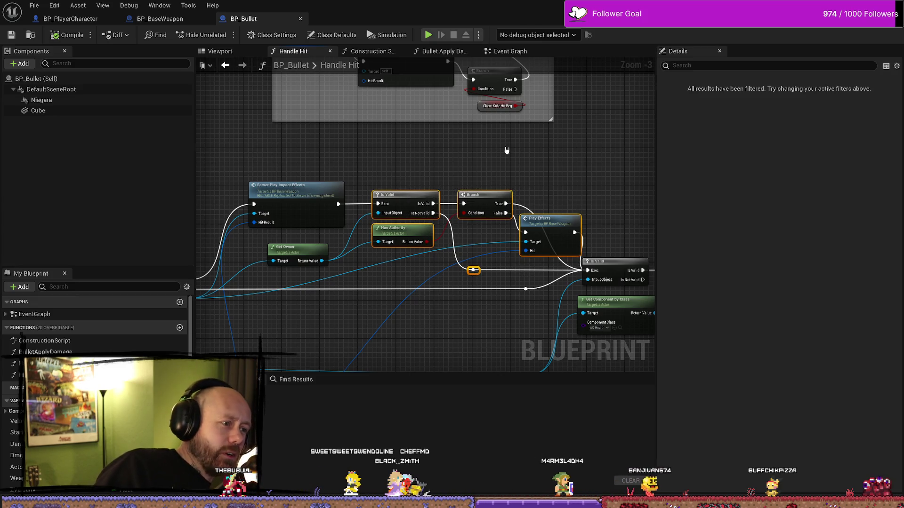
{"action": "left_click", "coordinate": [503, 169]}
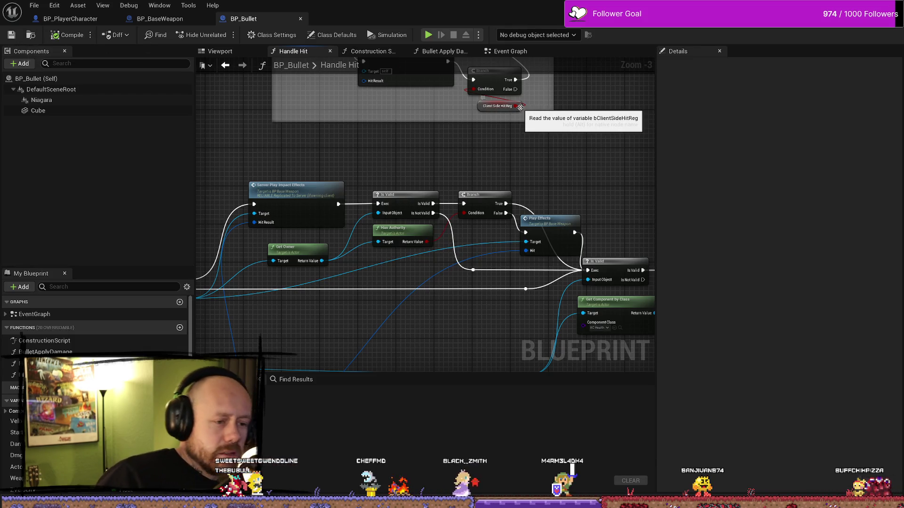
- Save all assets via File, recheck Get Owner, Is Valid and Branch nodes, and compile BP_Bullet
{"action": "left_click", "coordinate": [34, 5]}
{"action": "left_click", "coordinate": [57, 59]}
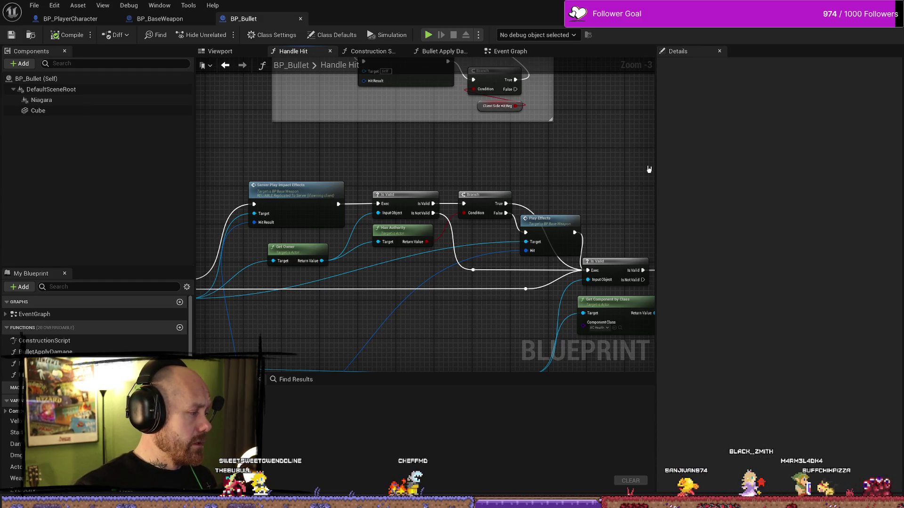
{"action": "left_click_drag", "start_coordinate": [386, 156], "coordinate": [460, 131]}
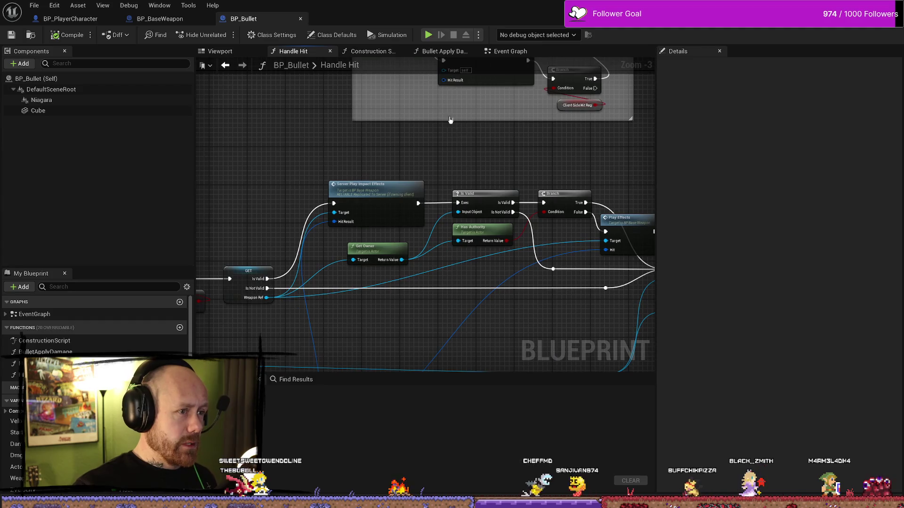
{"action": "left_click_drag", "start_coordinate": [559, 237], "coordinate": [476, 186]}
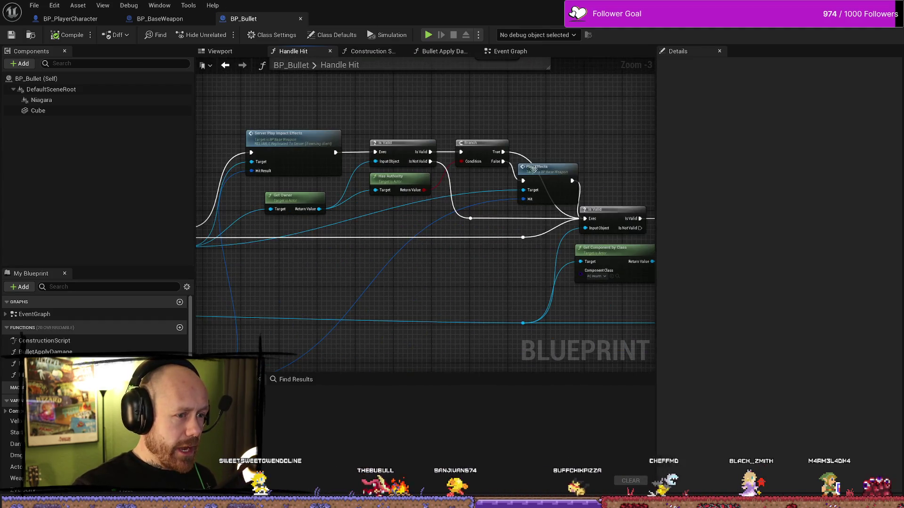
{"action": "left_click_drag", "start_coordinate": [561, 135], "coordinate": [494, 179]}
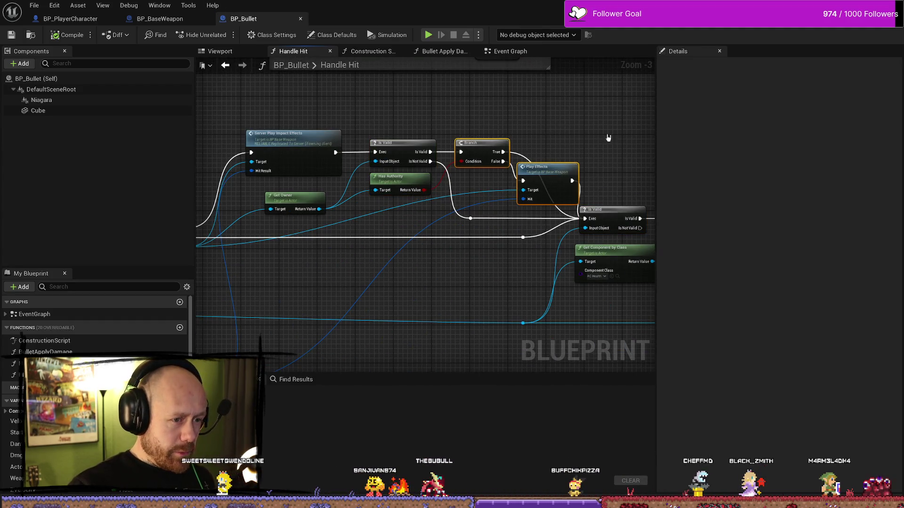
{"action": "left_click_drag", "start_coordinate": [423, 198], "coordinate": [417, 193]}
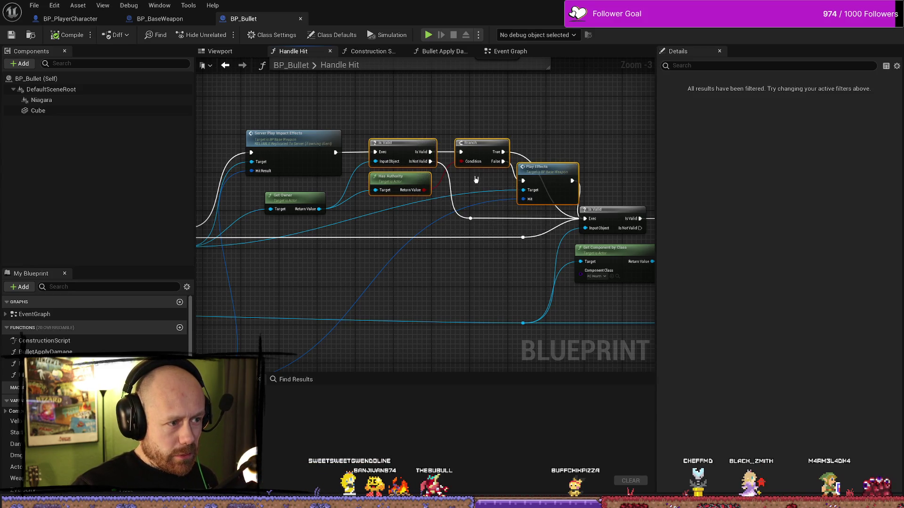
{"action": "left_click_drag", "start_coordinate": [383, 219], "coordinate": [399, 212]}
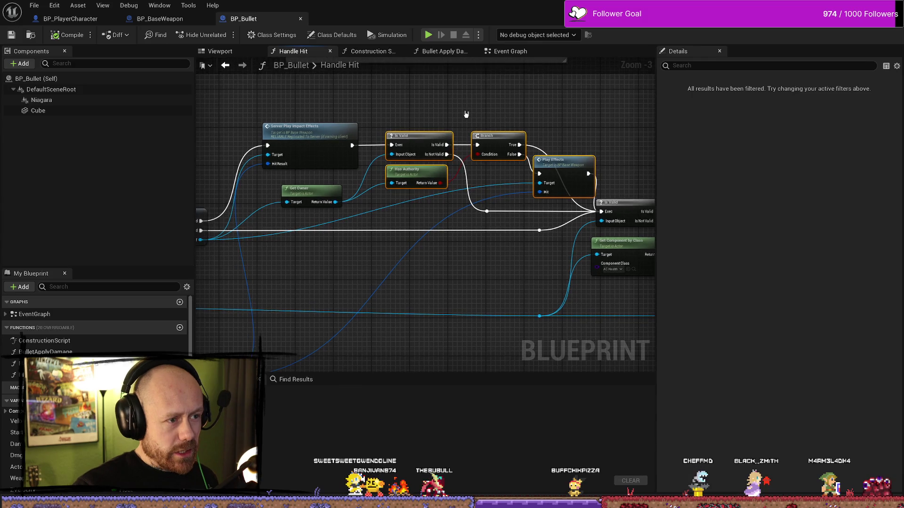
{"action": "left_click_drag", "start_coordinate": [466, 114], "coordinate": [438, 115]}
{"action": "left_click", "coordinate": [313, 204]}
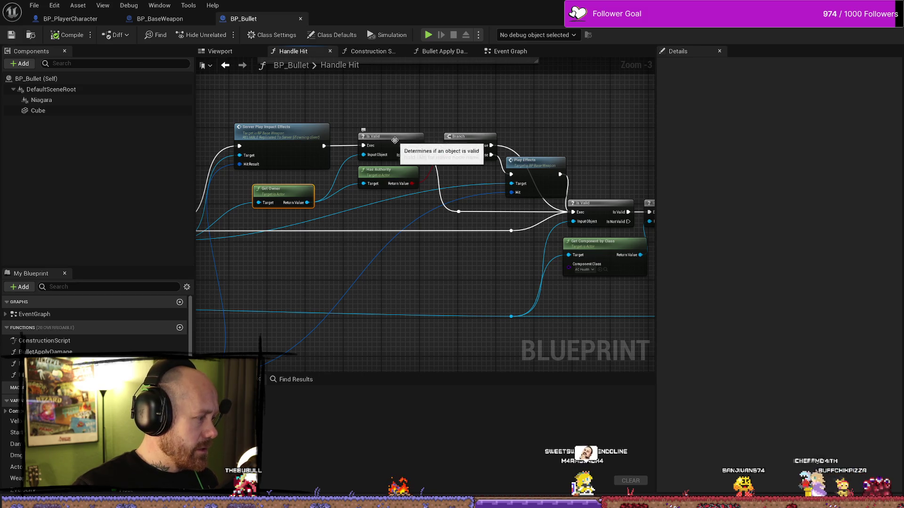
{"action": "left_click", "coordinate": [62, 36]}
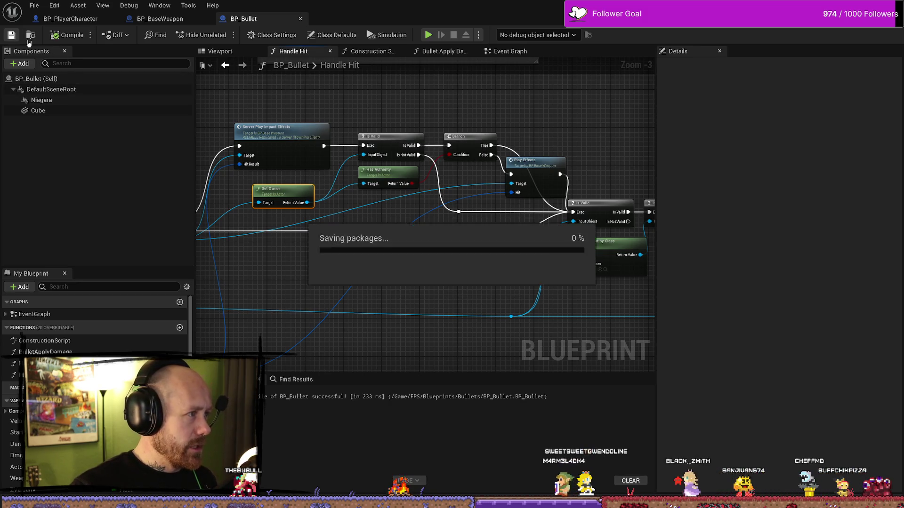
- Close BP_Bullet, glance over BP_BaseWeapon's Effects graph, and switch back to the level editor
{"action": "left_click", "coordinate": [300, 19]}
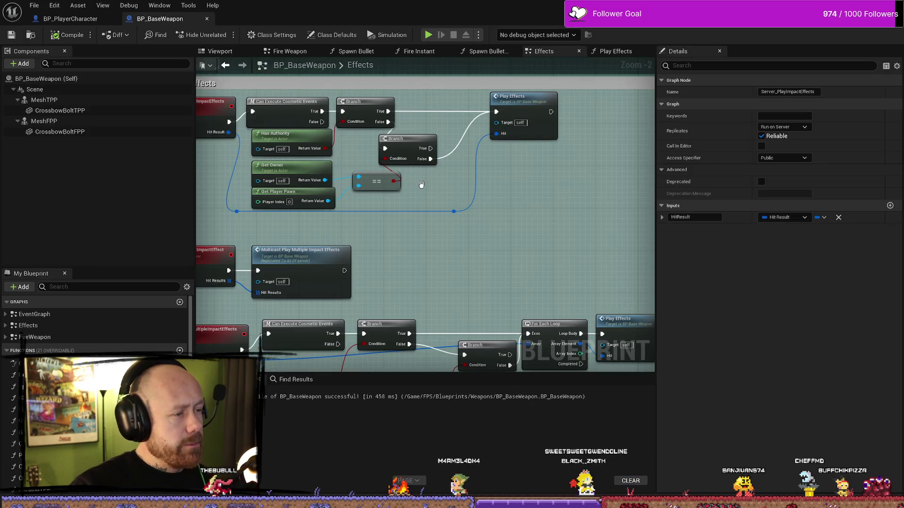
{"action": "scroll", "coordinate": [569, 250], "scroll_direction": "down", "scroll_amount": 1}
{"action": "scroll", "coordinate": [545, 236], "scroll_direction": "down", "scroll_amount": 2}
{"action": "scroll", "coordinate": [547, 234], "scroll_direction": "up", "scroll_amount": 2}
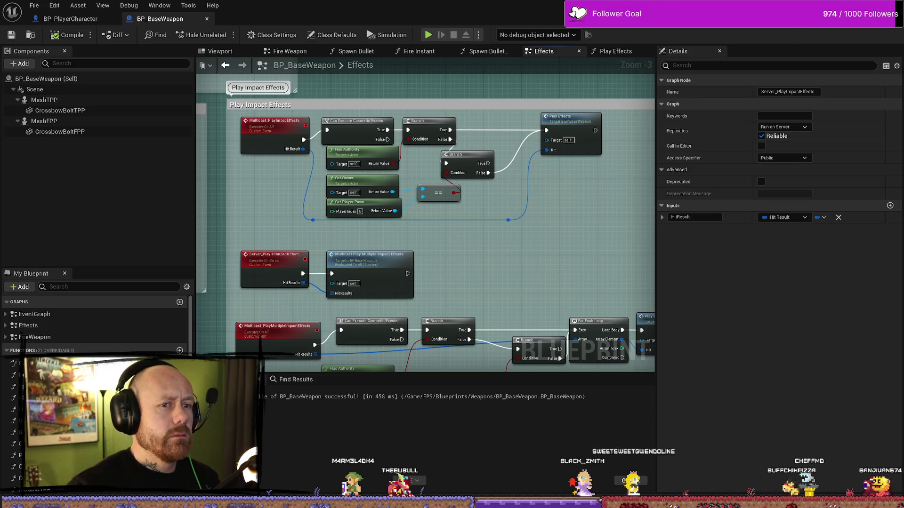
{"action": "left_click", "coordinate": [851, 5]}
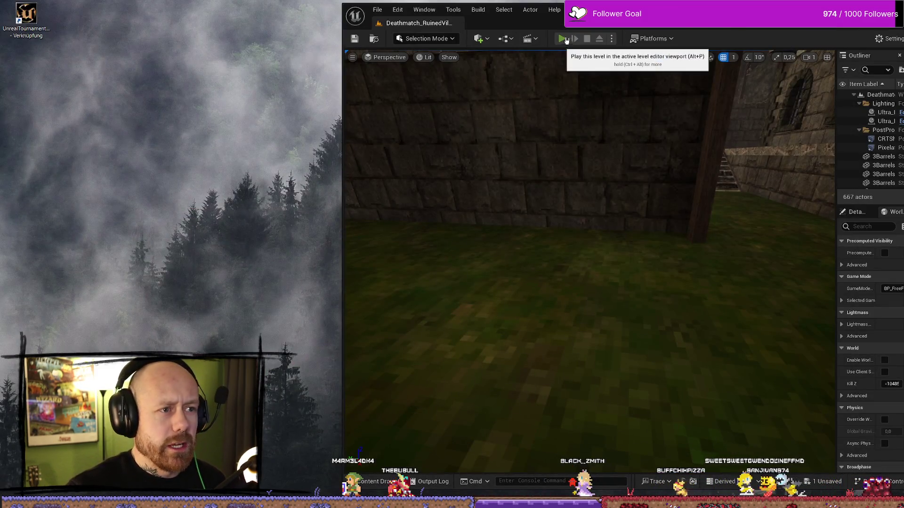
- Start a two-player session, enlarge the client window, deploy, and knife the approaching enemy
{"action": "left_click", "coordinate": [563, 39]}
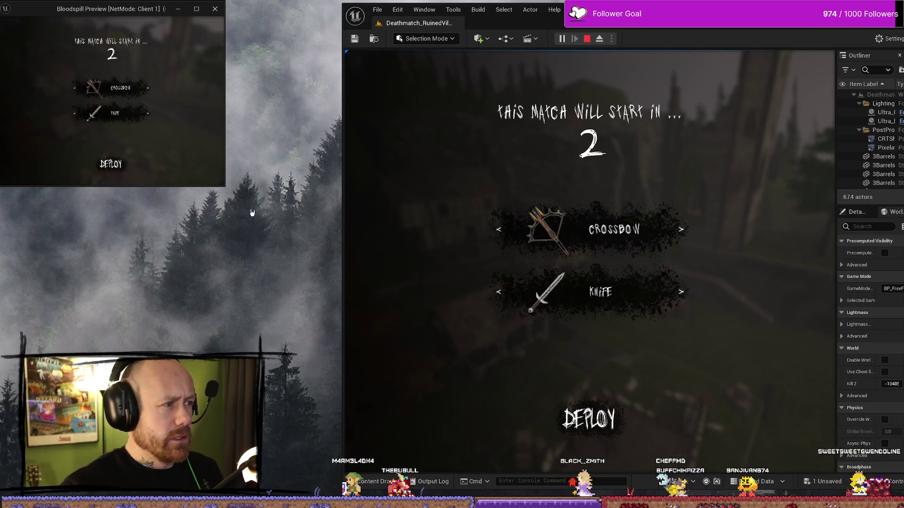
{"action": "left_click_drag", "start_coordinate": [224, 185], "coordinate": [344, 245]}
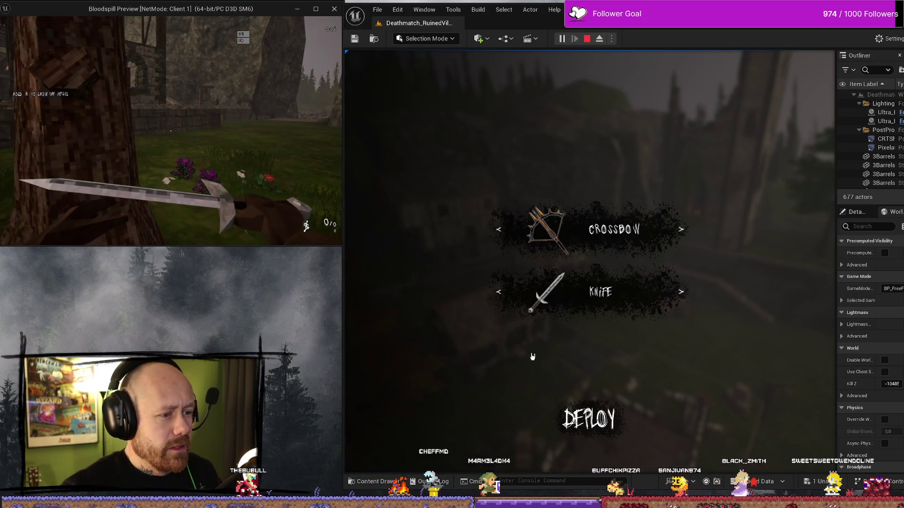
{"action": "left_click", "coordinate": [588, 418]}
{"action": "scroll", "coordinate": [589, 261], "scroll_direction": "down", "scroll_amount": 1}
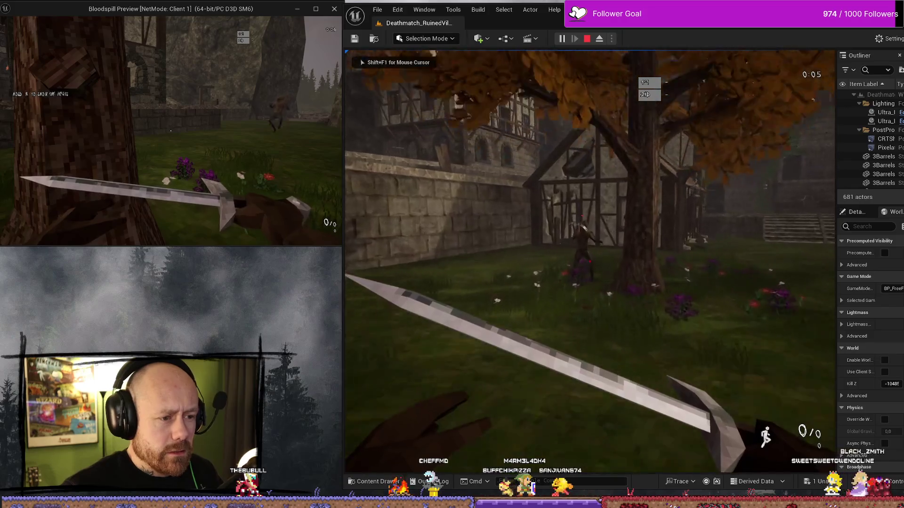
{"action": "left_click", "coordinate": [589, 261]}
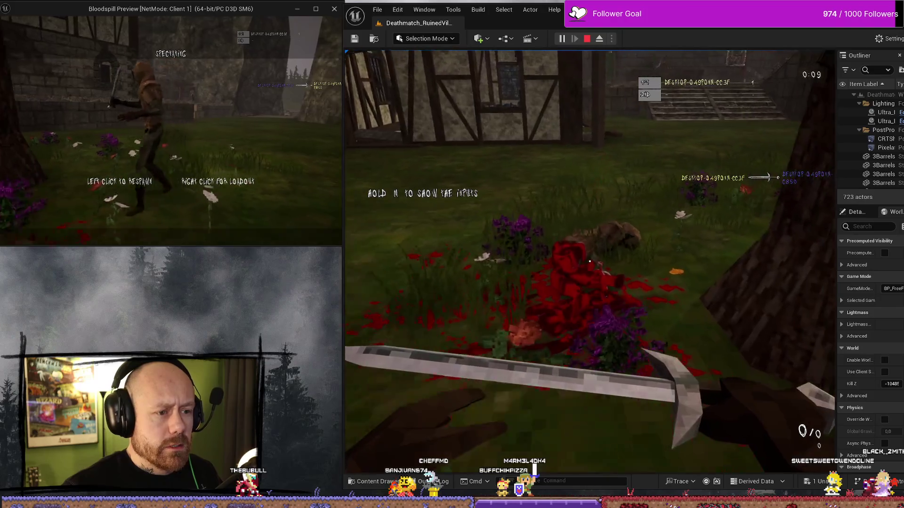
{"action": "left_click", "coordinate": [589, 262]}
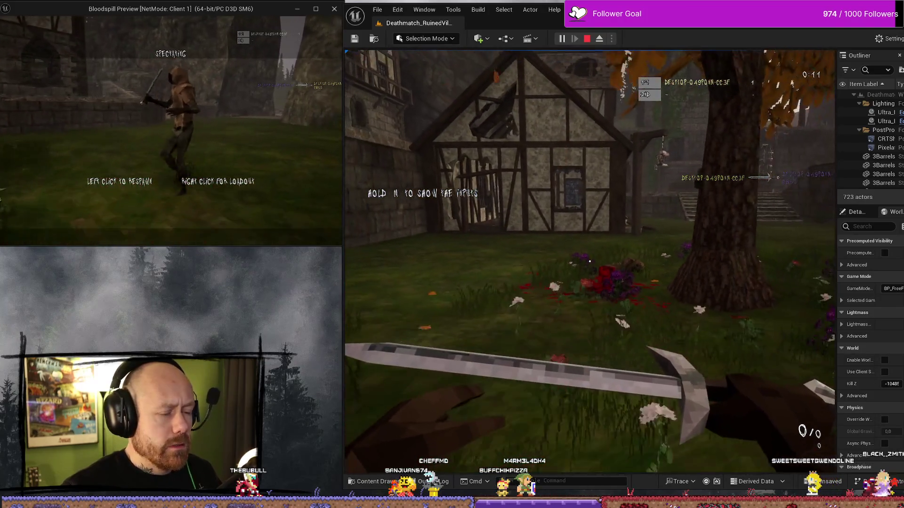
- From the client, attack and hack the editor player for blood, then respawn, slash the enemy, and stop PIE
{"action": "key", "text": "alt+Tab"}
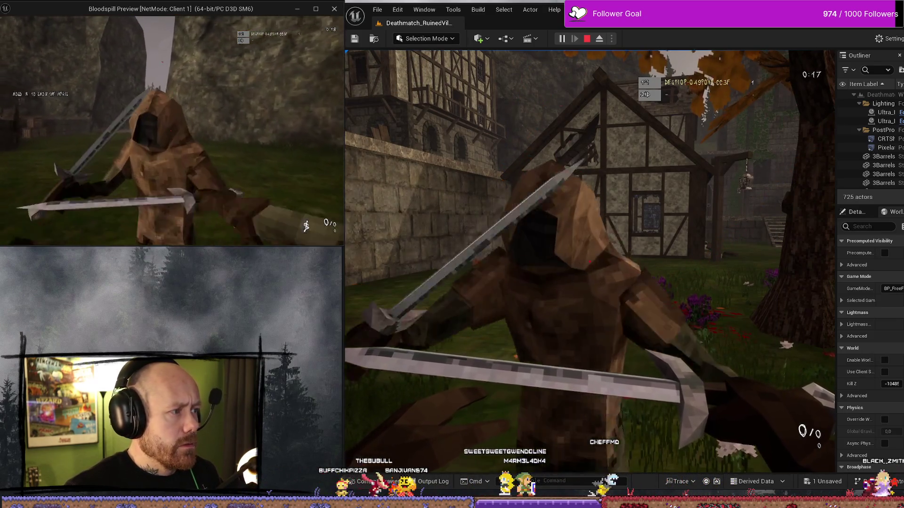
{"action": "left_click", "coordinate": [171, 131]}
{"action": "left_click", "coordinate": [171, 131]}
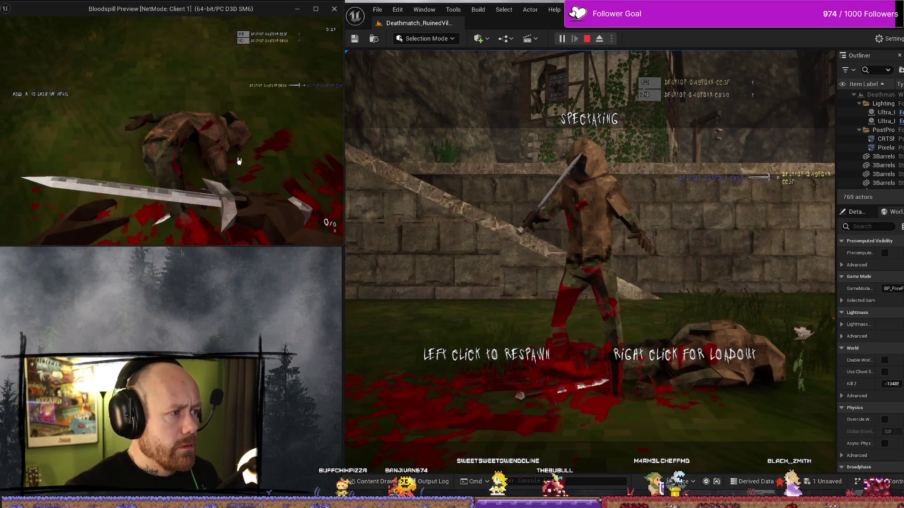
{"action": "left_click", "coordinate": [589, 262]}
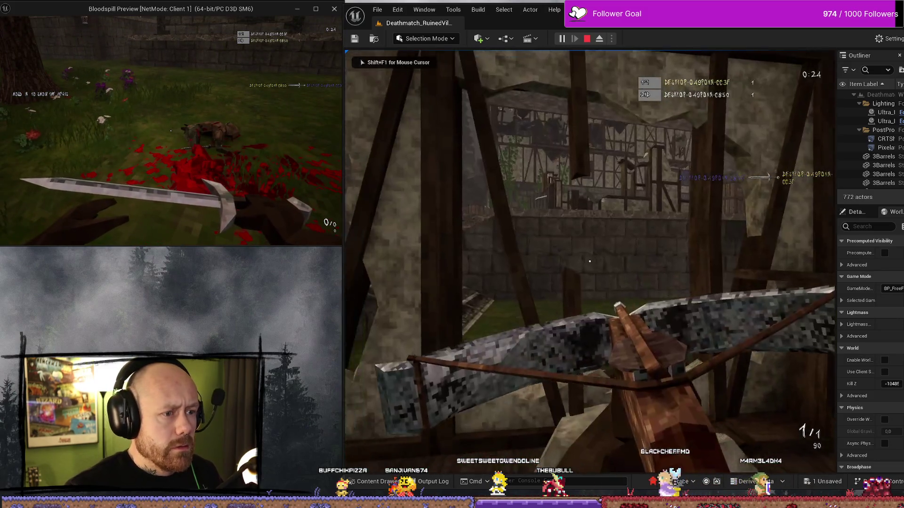
{"action": "scroll", "coordinate": [589, 261], "scroll_direction": "down", "scroll_amount": 1}
{"action": "key", "text": "w"}
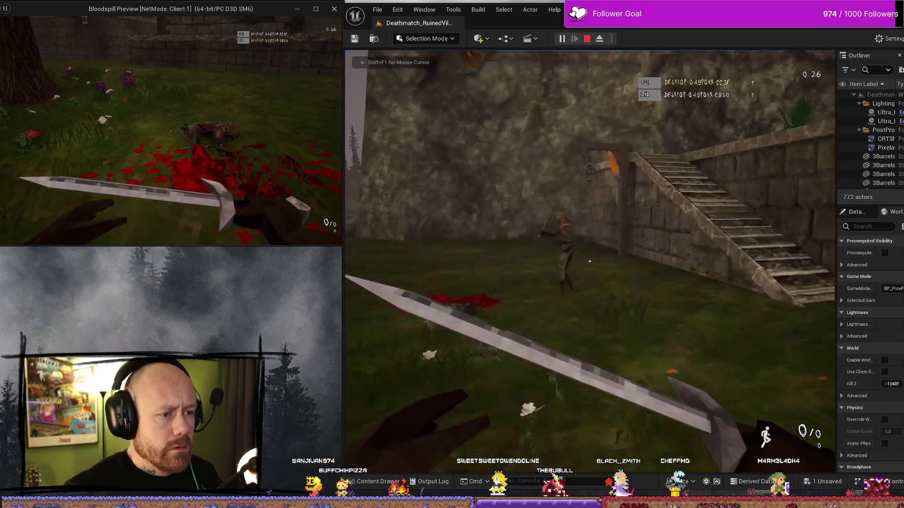
{"action": "left_click", "coordinate": [589, 261]}
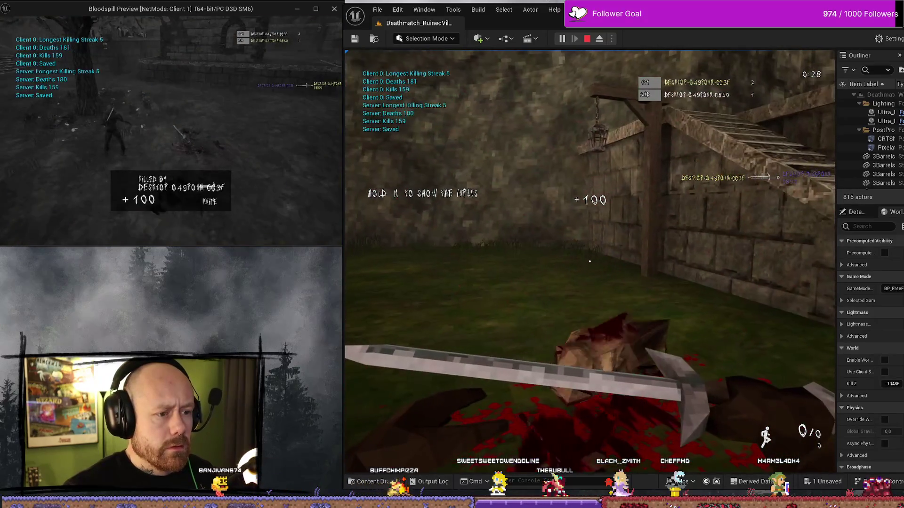
{"action": "key", "text": "Escape"}
{"action": "left_click_drag", "start_coordinate": [876, 28], "coordinate": [769, 30]}
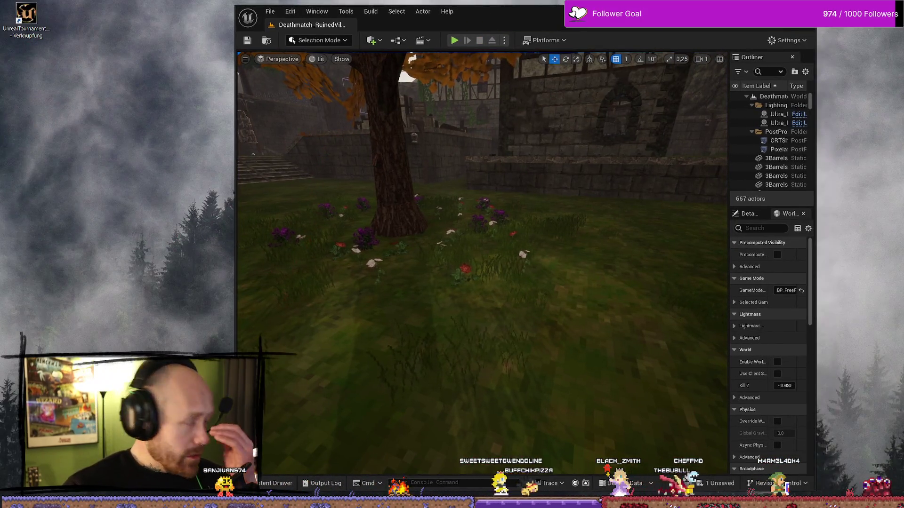
- Maximize the editor and trace BP_BaseWeapon's Play Effects from Cast To nodes to Spawn System at Location
{"action": "key", "text": "super+Up"}
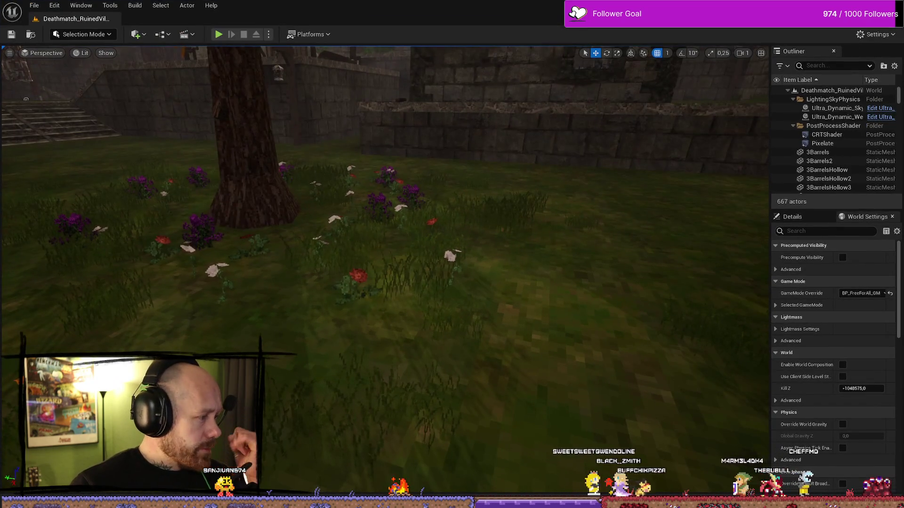
{"action": "key", "text": "alt+Tab"}
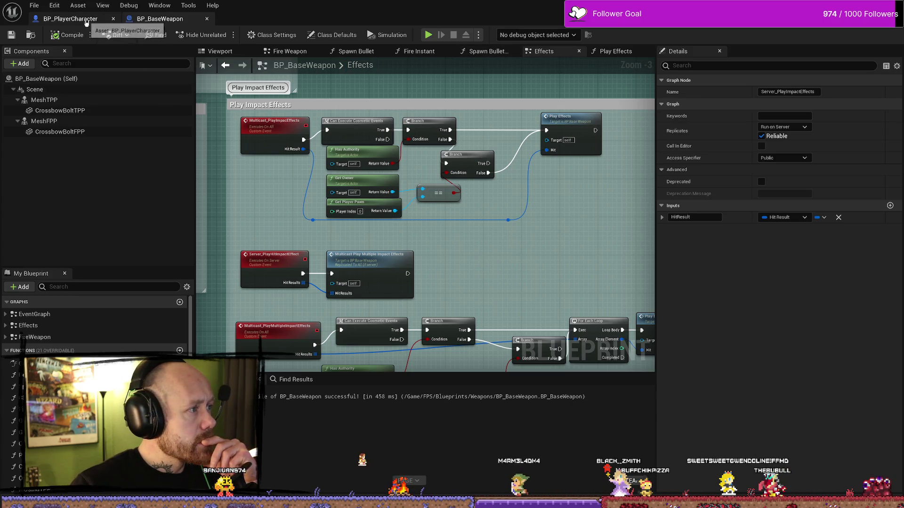
{"action": "left_click", "coordinate": [609, 52]}
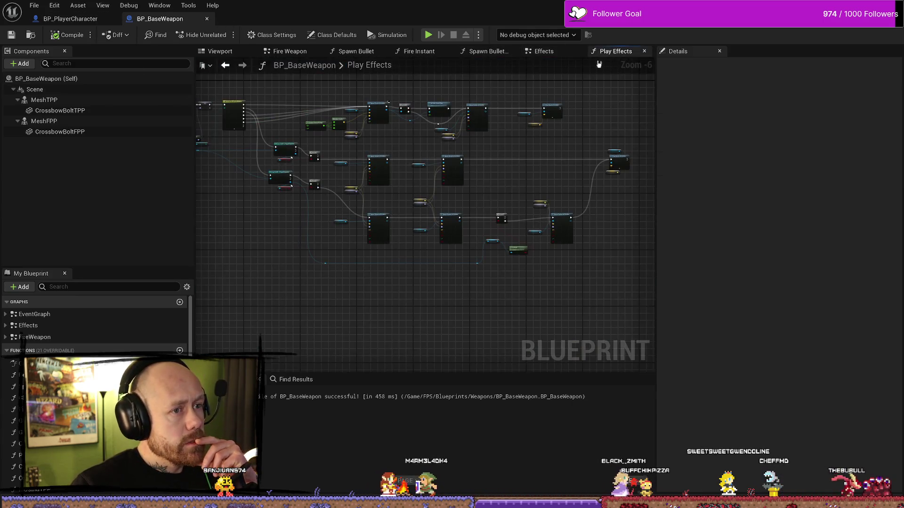
{"action": "scroll", "coordinate": [553, 186], "scroll_direction": "up", "scroll_amount": 3}
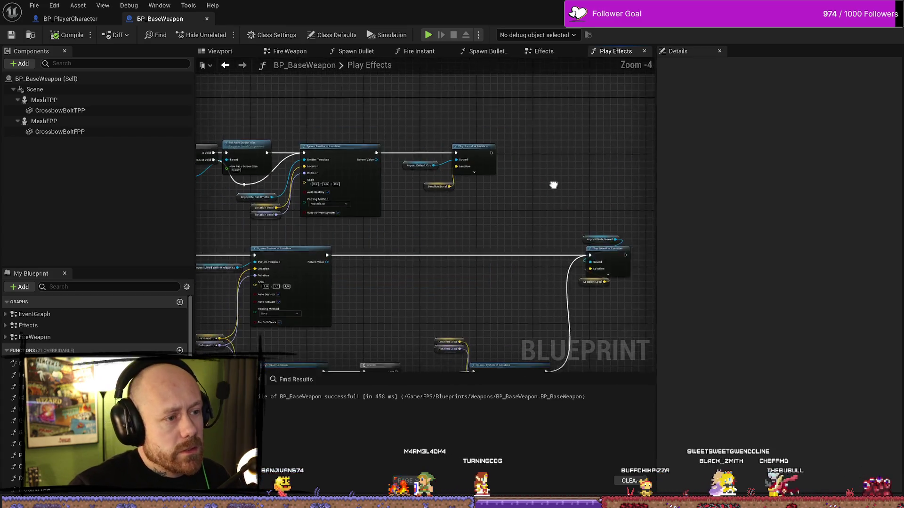
{"action": "scroll", "coordinate": [558, 147], "scroll_direction": "down", "scroll_amount": 1}
{"action": "scroll", "coordinate": [481, 224], "scroll_direction": "up", "scroll_amount": 3}
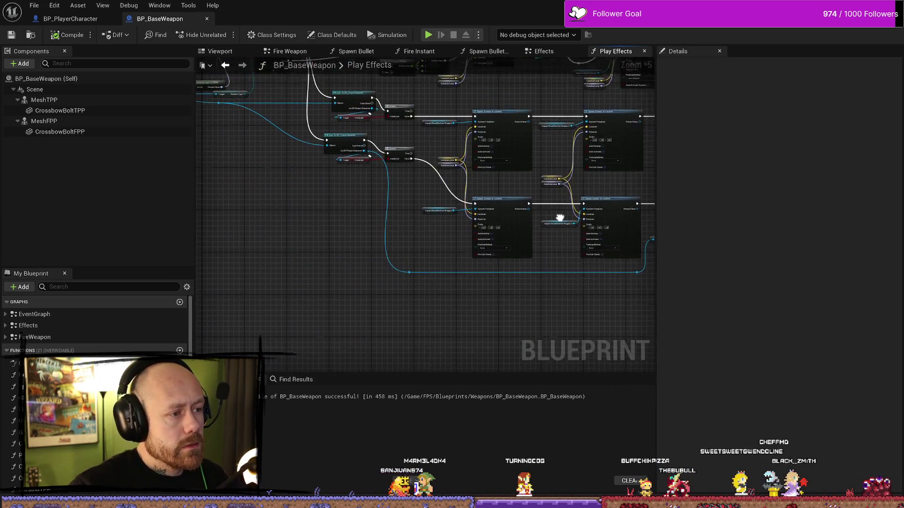
{"action": "left_click_drag", "start_coordinate": [322, 165], "coordinate": [345, 174]}
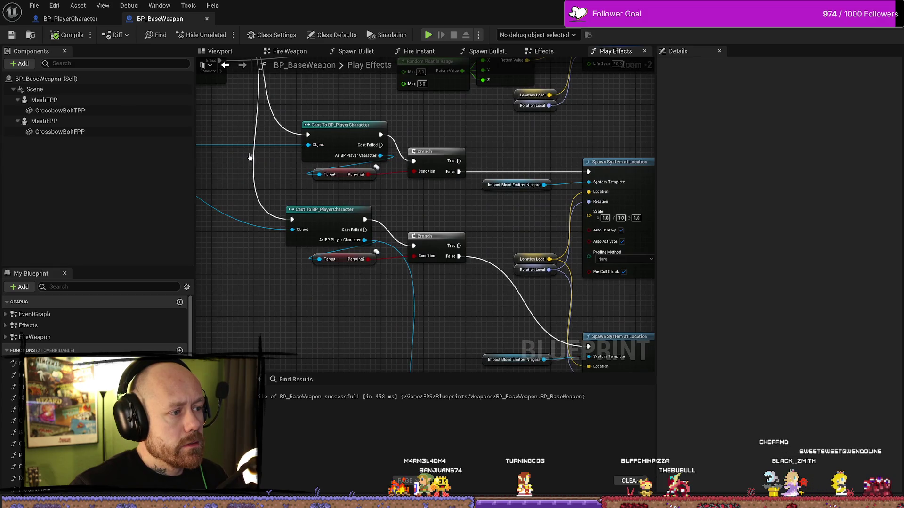
{"action": "left_click_drag", "start_coordinate": [247, 151], "coordinate": [372, 237]}
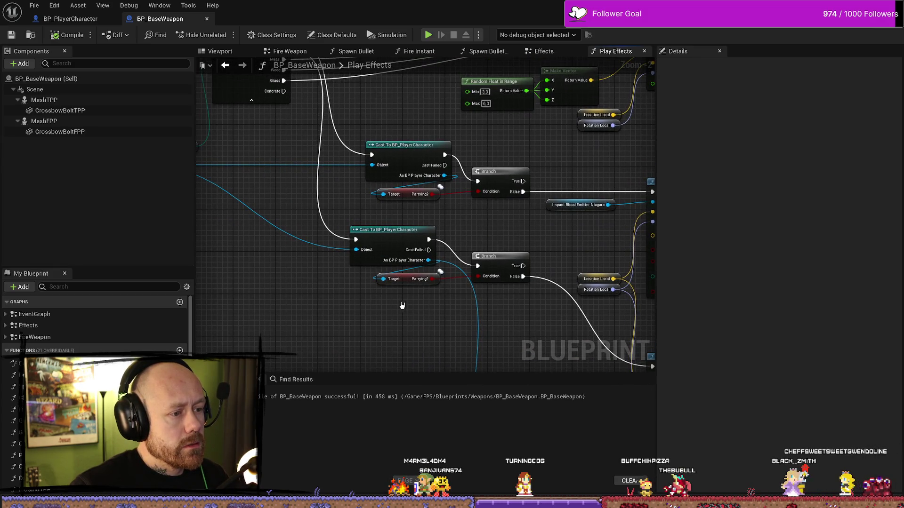
{"action": "left_click_drag", "start_coordinate": [527, 243], "coordinate": [425, 237]}
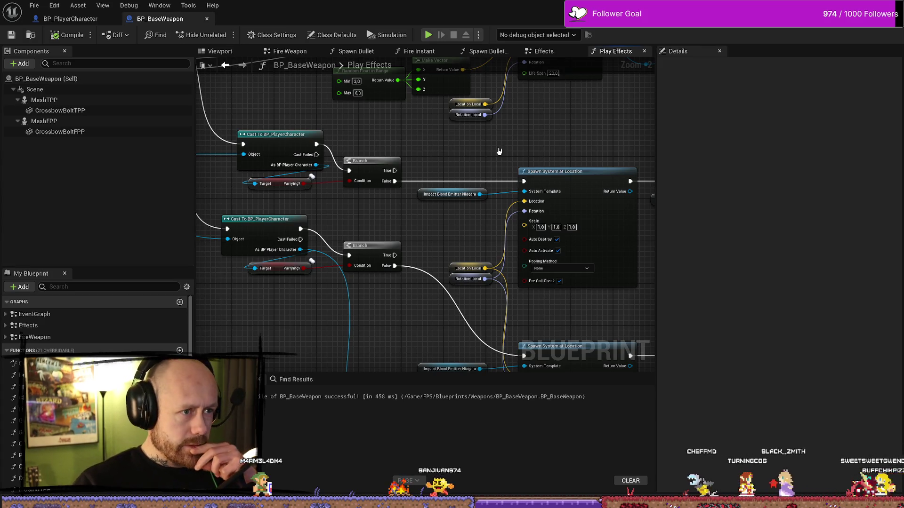
{"action": "scroll", "coordinate": [365, 130], "scroll_direction": "down", "scroll_amount": 1}
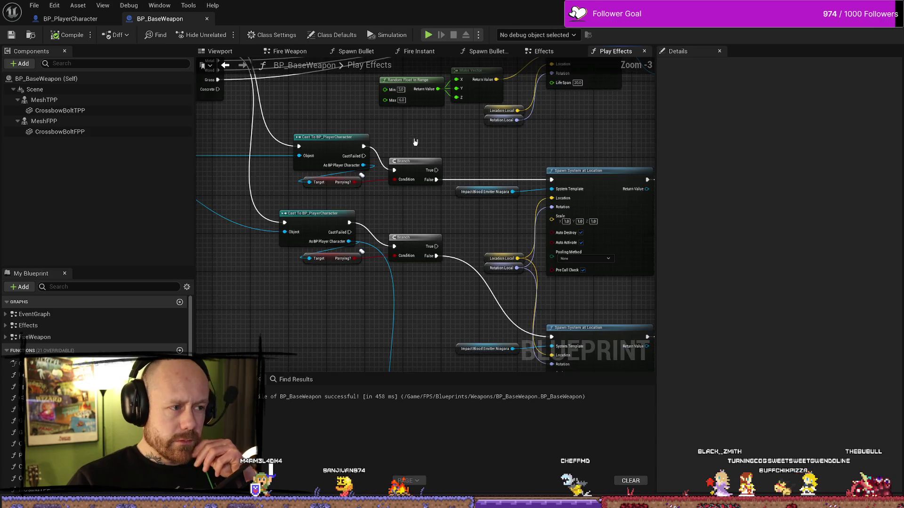
{"action": "left_click", "coordinate": [546, 51]}
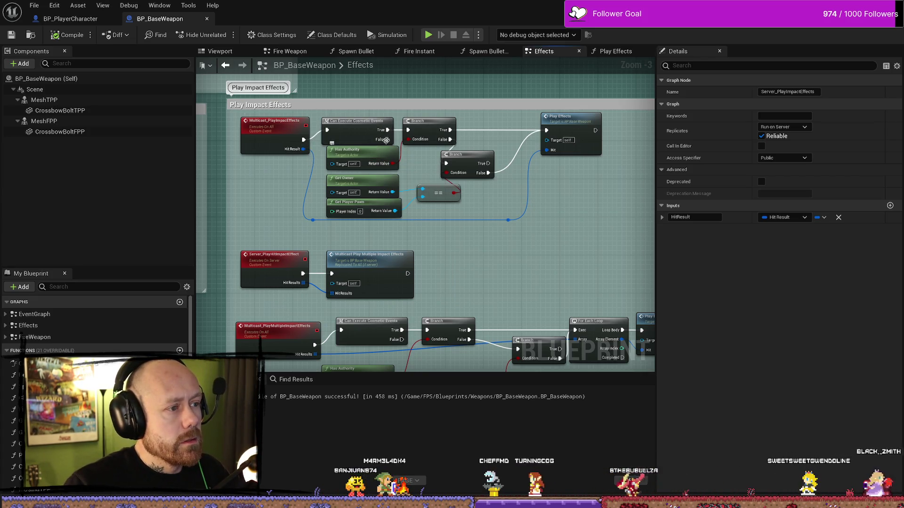
- Wire Multicast_PlayImpactEffects directly into Play Effects, save BP_BaseWeapon, and switch to BP_PlayerCharacter
{"action": "mouse_move", "coordinate": [303, 140]}
{"action": "left_mouse_down"}
{"action": "mouse_move", "coordinate": [496, 156]}
{"action": "mouse_move", "coordinate": [546, 130]}
{"action": "left_mouse_up"}
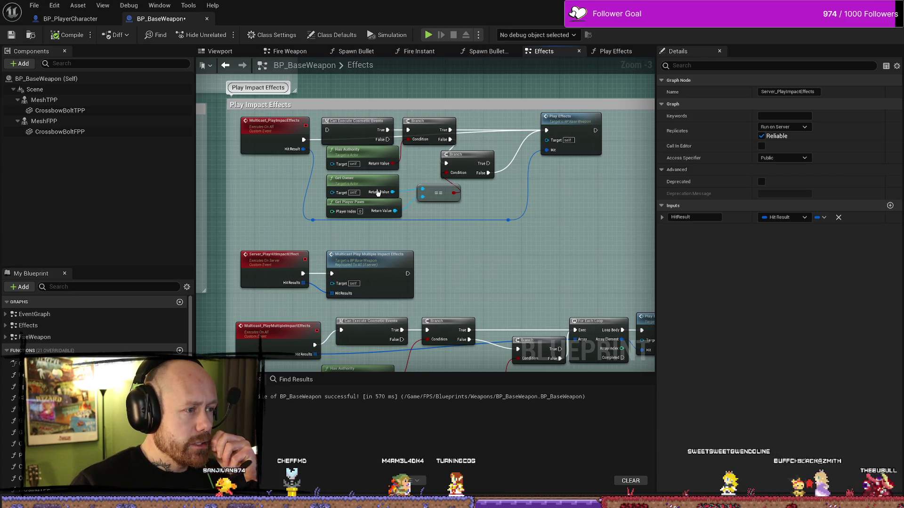
{"action": "key", "text": "ctrl+s"}
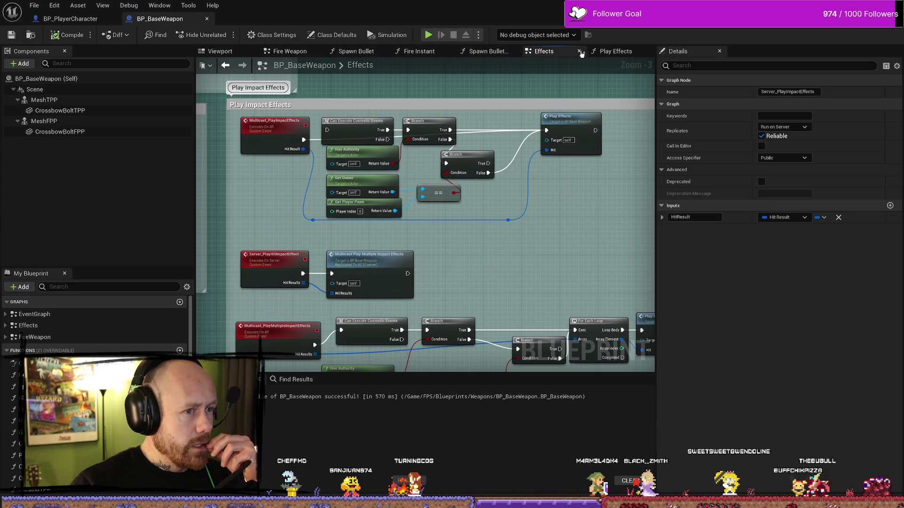
{"action": "left_click", "coordinate": [66, 20]}
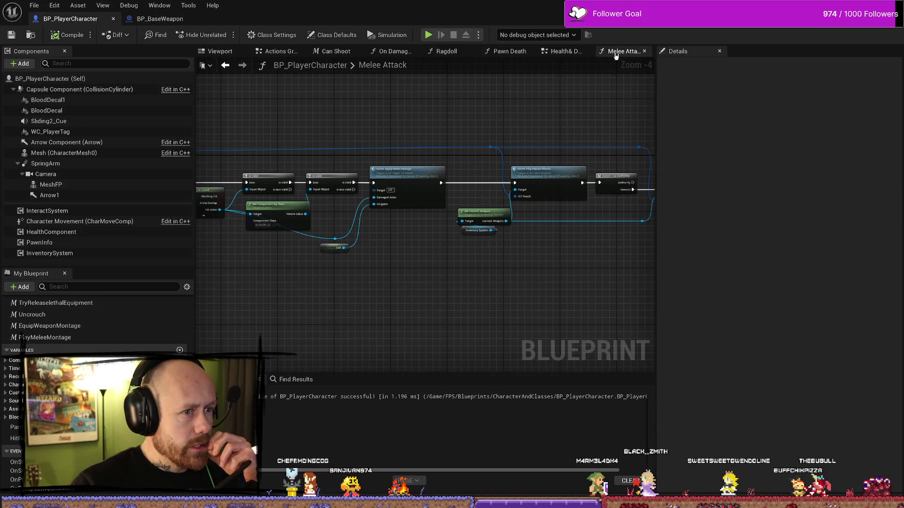
- Compile BP_PlayerCharacter with no errors and save the updated Melee Attack graph
{"action": "scroll", "coordinate": [428, 194], "scroll_direction": "up", "scroll_amount": 2}
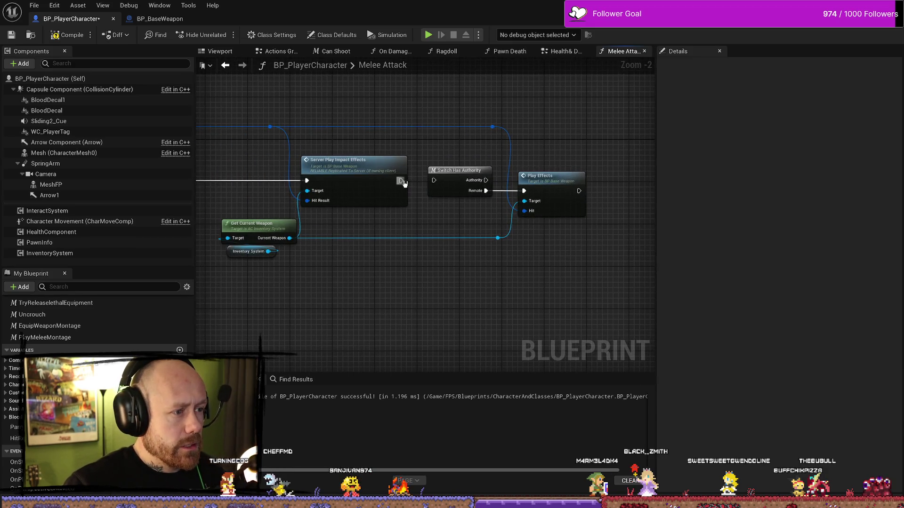
{"action": "left_click", "coordinate": [60, 36]}
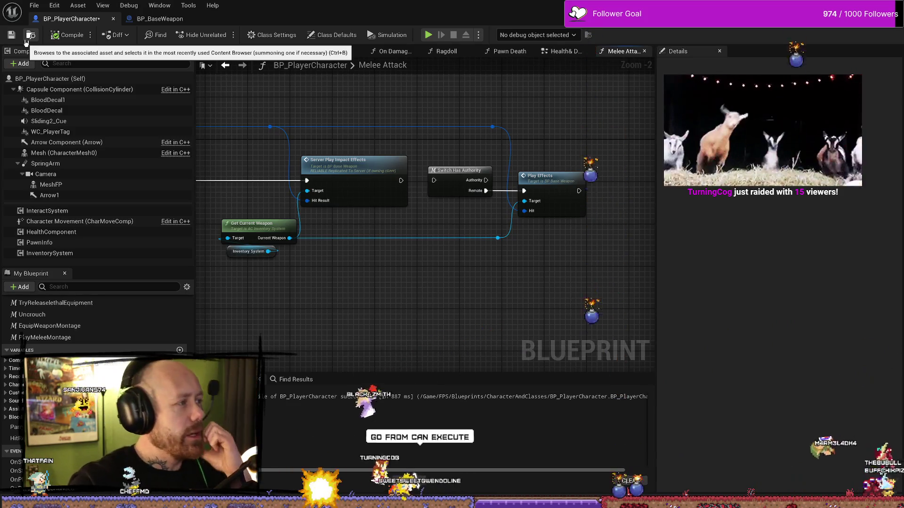
{"action": "key", "text": "ctrl+s"}
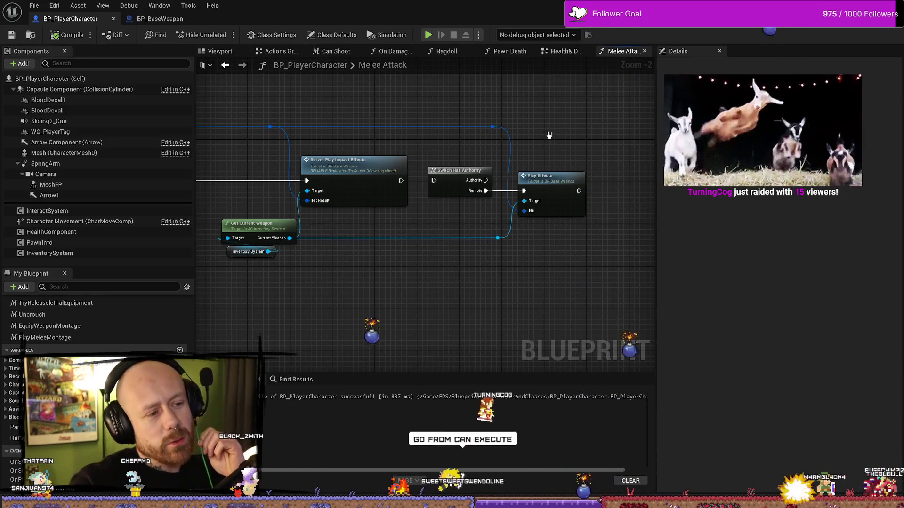
{"action": "left_click_drag", "start_coordinate": [352, 138], "coordinate": [452, 137]}
{"action": "key", "text": "ctrl+s"}
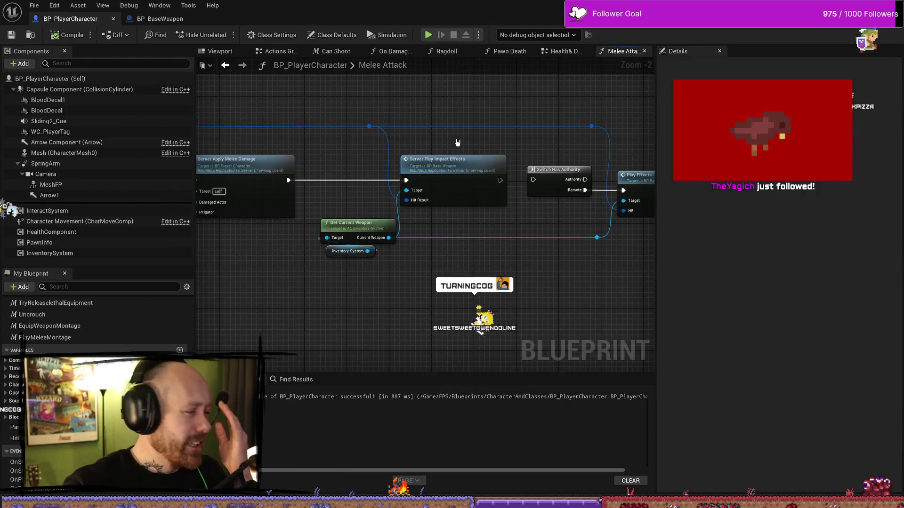
{"action": "left_click", "coordinate": [11, 36]}
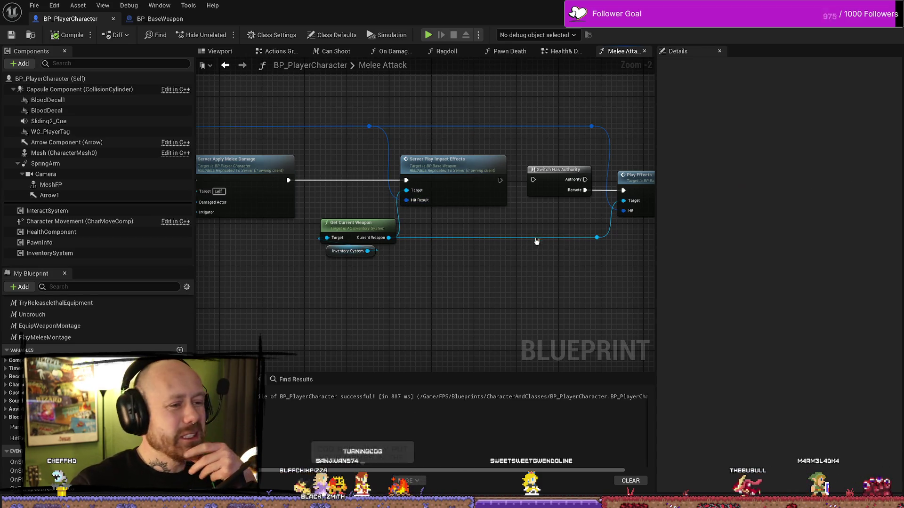
{"action": "left_click_drag", "start_coordinate": [536, 238], "coordinate": [479, 234]}
{"action": "key", "text": "ctrl+s"}
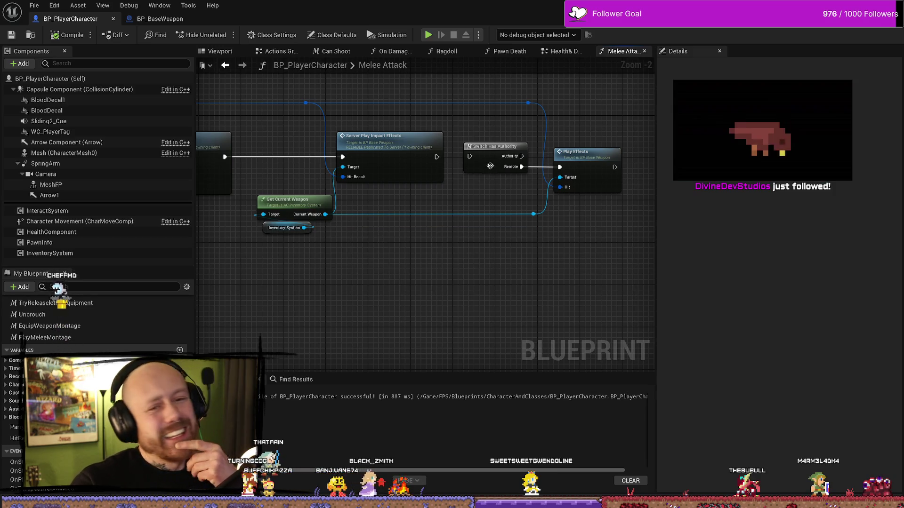
{"action": "key", "text": "ctrl+s"}
{"action": "left_click", "coordinate": [35, 5]}
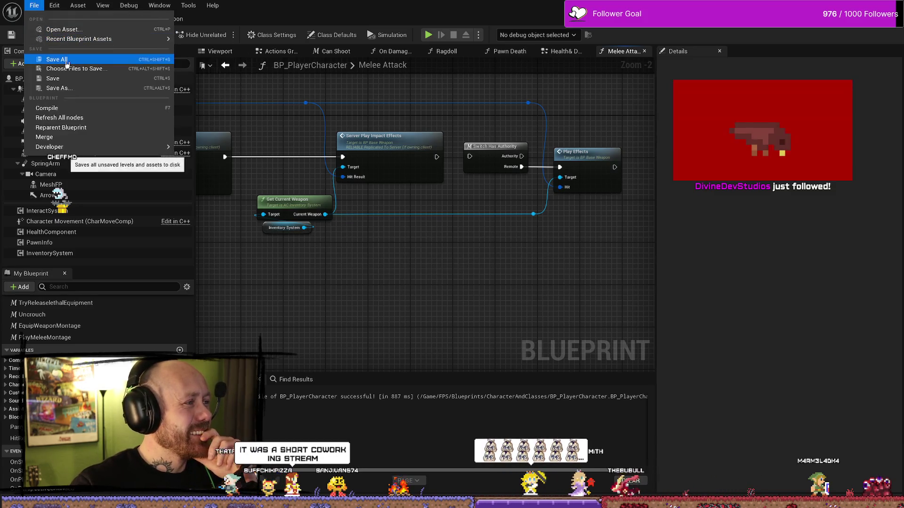
- Save all assets, then package the Bloodspill project for Windows and view the packaging output log
{"action": "left_click", "coordinate": [47, 58]}
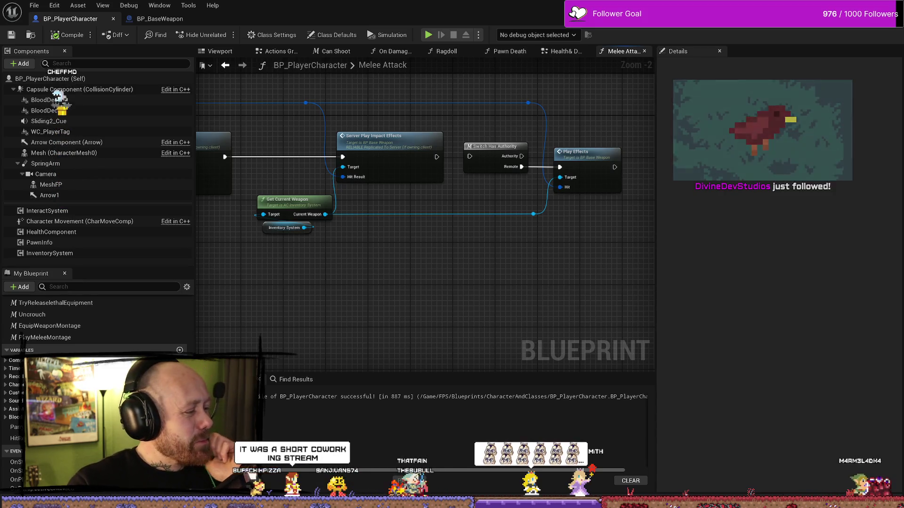
{"action": "scroll", "coordinate": [501, 258], "scroll_direction": "down", "scroll_amount": 1}
{"action": "scroll", "coordinate": [421, 262], "scroll_direction": "up", "scroll_amount": 1}
{"action": "scroll", "coordinate": [468, 306], "scroll_direction": "down", "scroll_amount": 2}
{"action": "scroll", "coordinate": [485, 272], "scroll_direction": "up", "scroll_amount": 2}
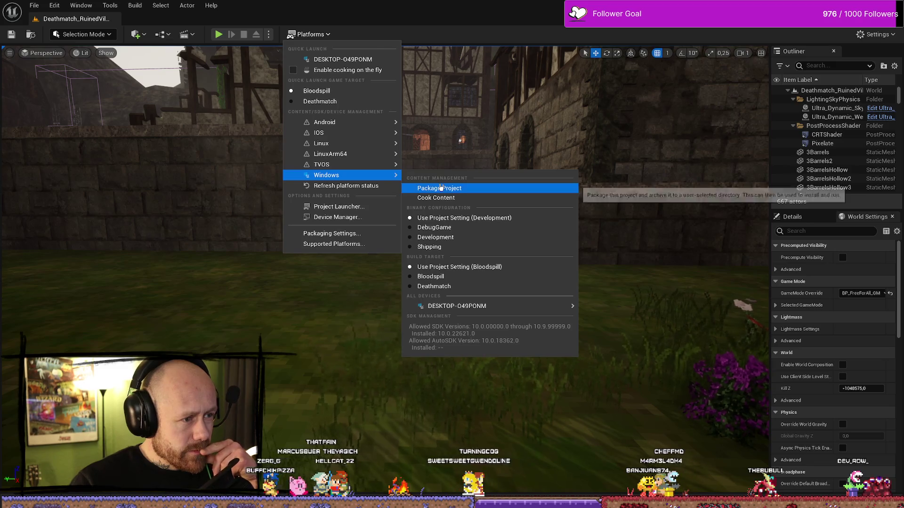
{"action": "left_click", "coordinate": [437, 187]}
{"action": "left_click", "coordinate": [459, 335]}
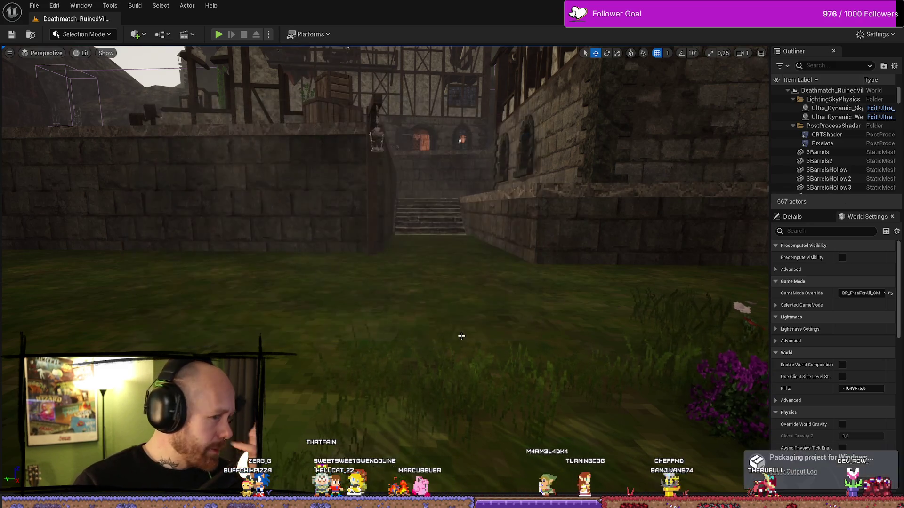
{"action": "left_click", "coordinate": [800, 473]}
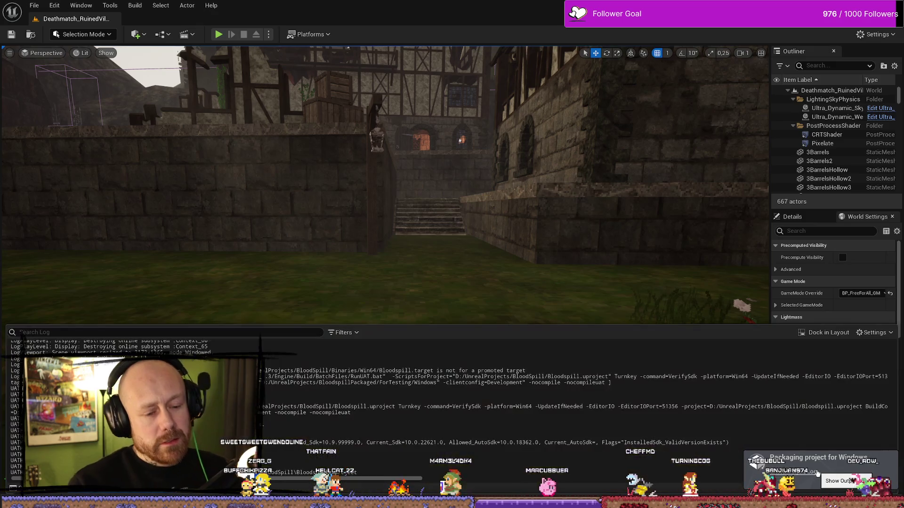
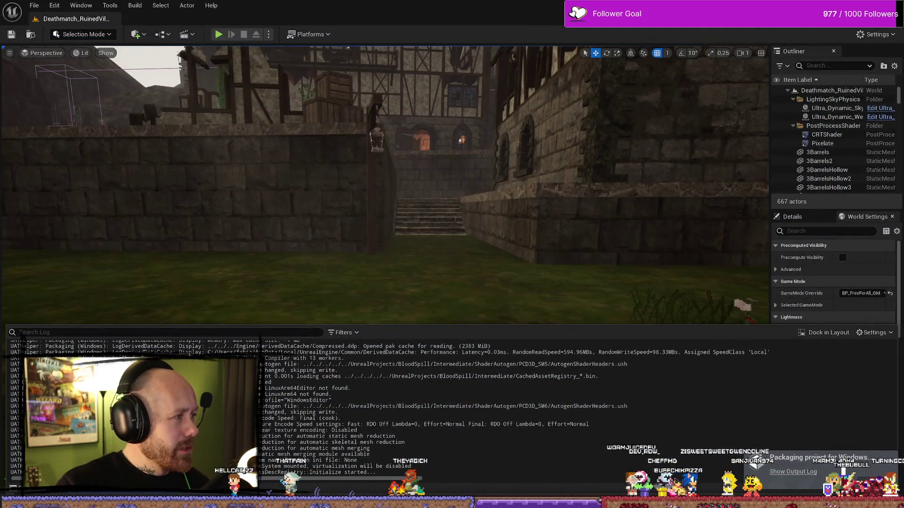
- Open File Explorer over the packaging editor and go to Volume (D:)
{"action": "key", "text": "super+e"}
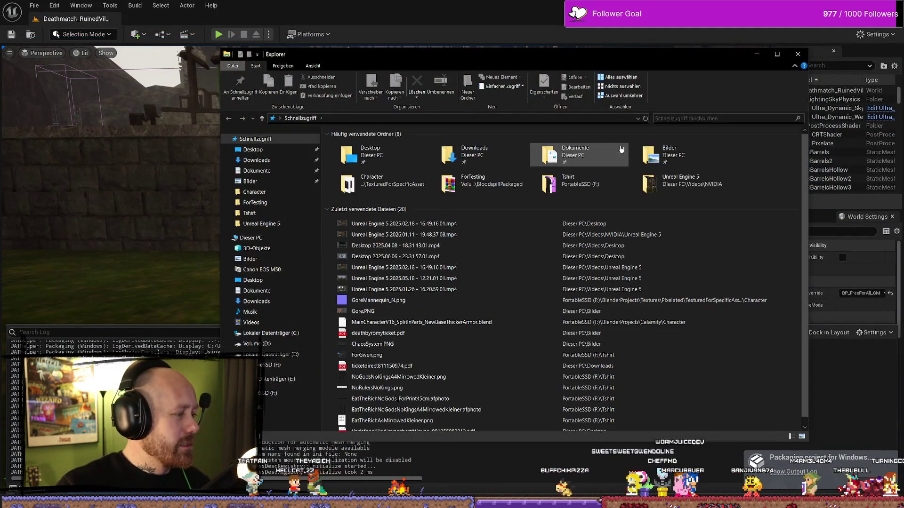
{"action": "key", "text": "alt+F4"}
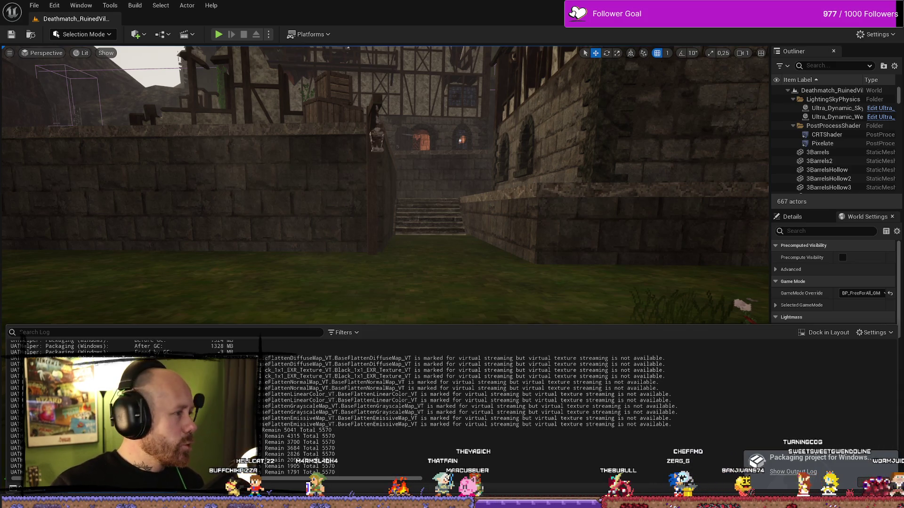
{"action": "key", "text": "super+e"}
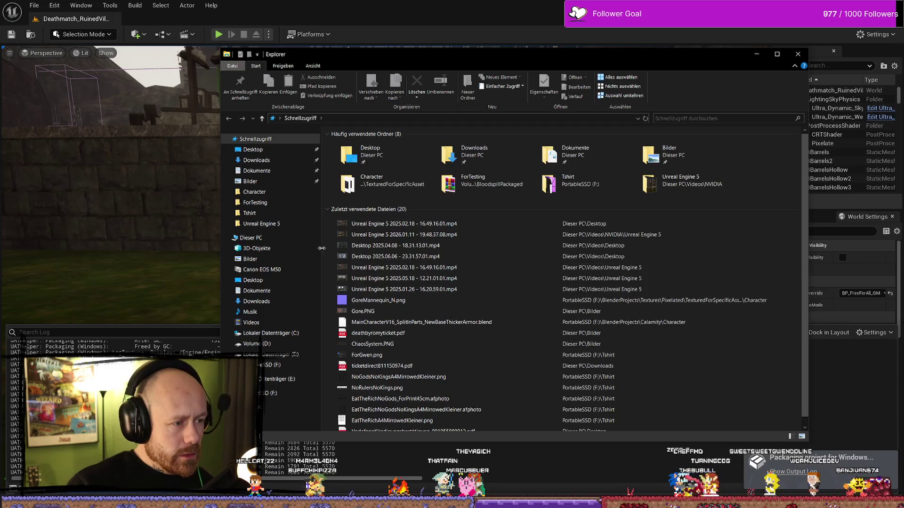
{"action": "left_click", "coordinate": [257, 344]}
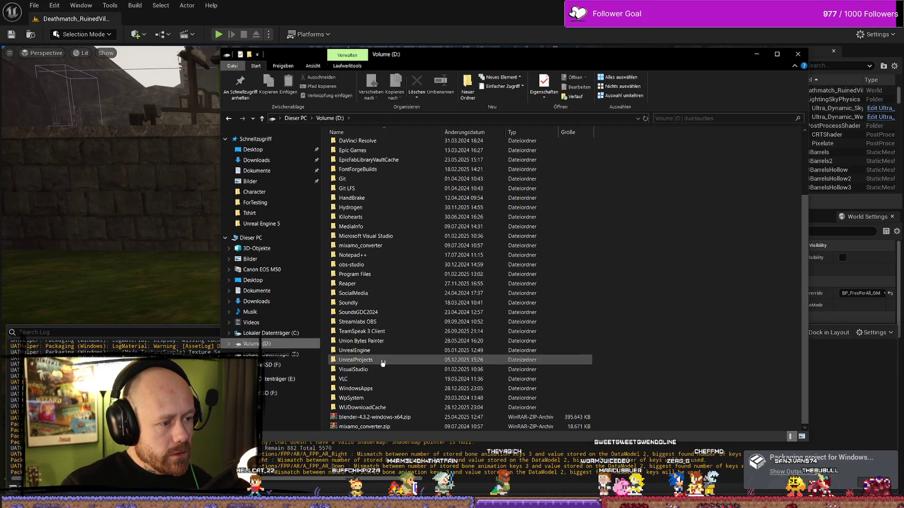
- Delete the old Windows.rar from UnrealProjects\BloodspillPackaged\ForTesting, then return to the editor
{"action": "double_click", "coordinate": [383, 361]}
{"action": "double_click", "coordinate": [393, 188]}
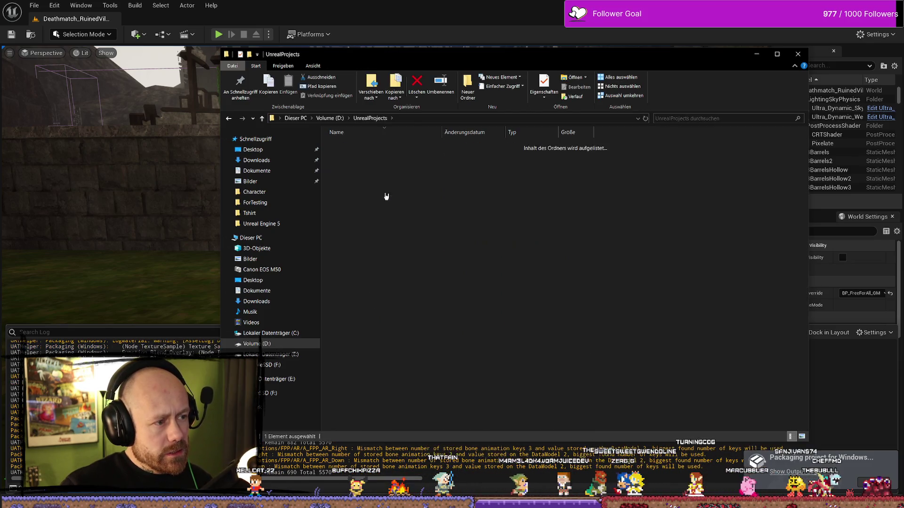
{"action": "double_click", "coordinate": [362, 165]}
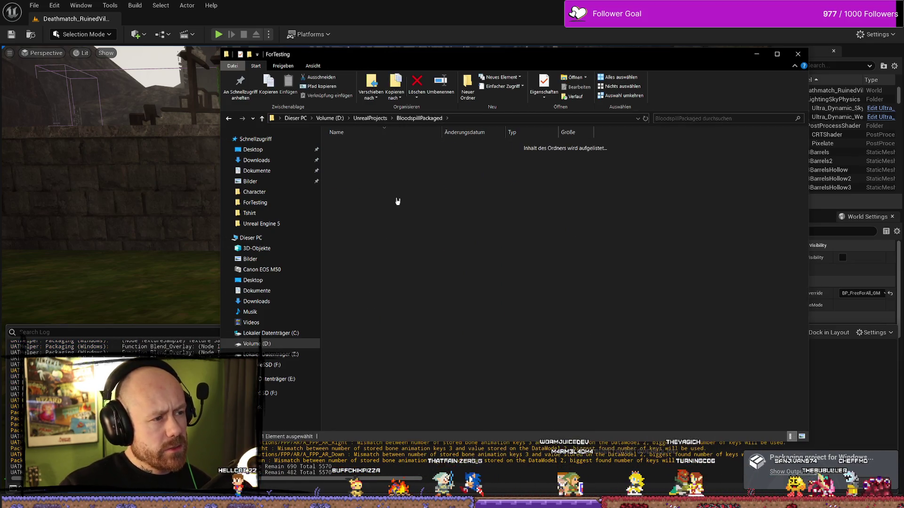
{"action": "left_click", "coordinate": [391, 148]}
{"action": "key", "text": "Delete"}
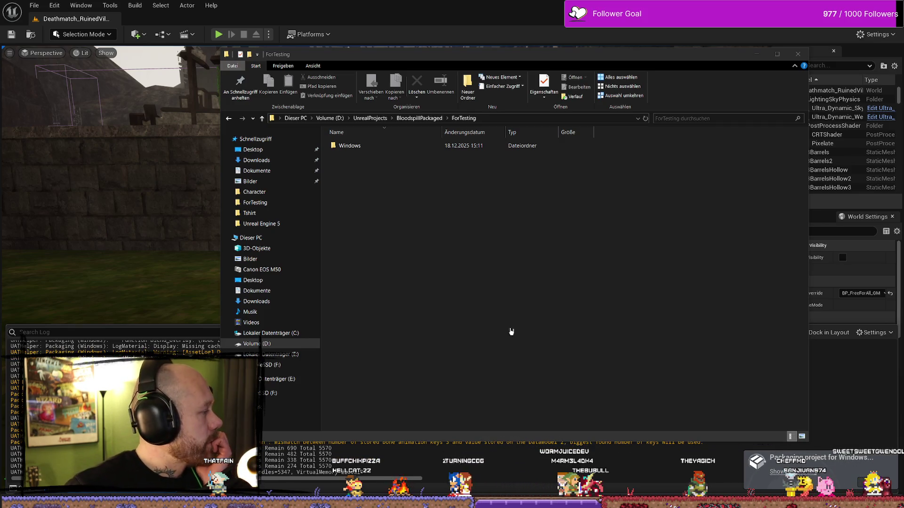
{"action": "left_click", "coordinate": [593, 318]}
{"action": "left_click", "coordinate": [412, 3]}
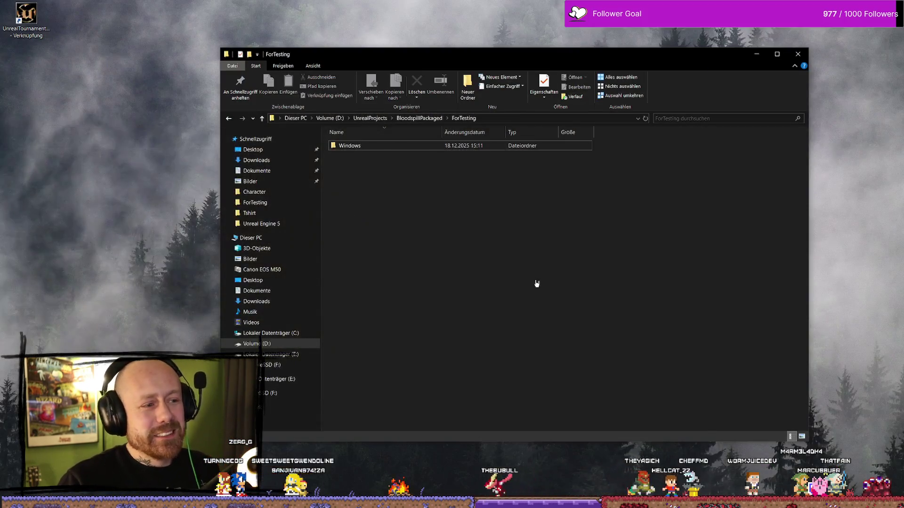
- Compress the Windows build folder into a new Windows.rar with WinRAR's Add to archive
{"action": "double_click", "coordinate": [426, 147]}
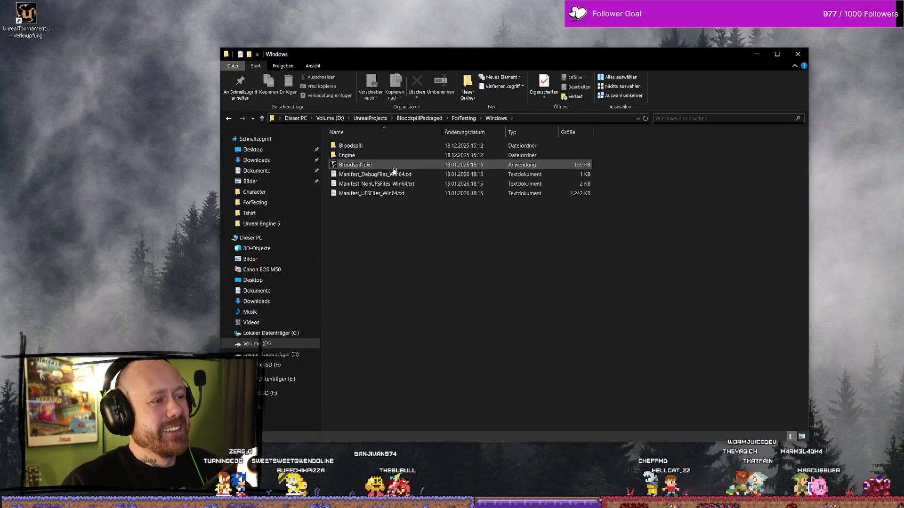
{"action": "key", "text": "alt+Left"}
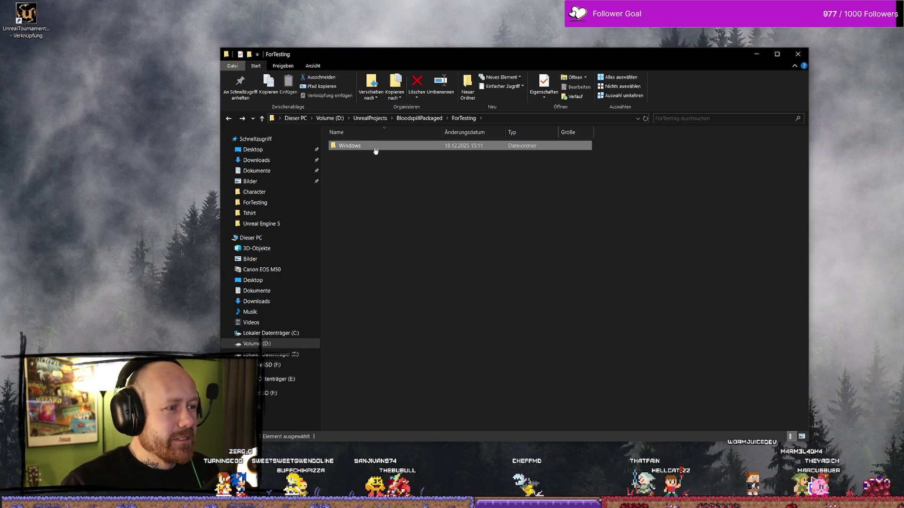
{"action": "right_click", "coordinate": [375, 145]}
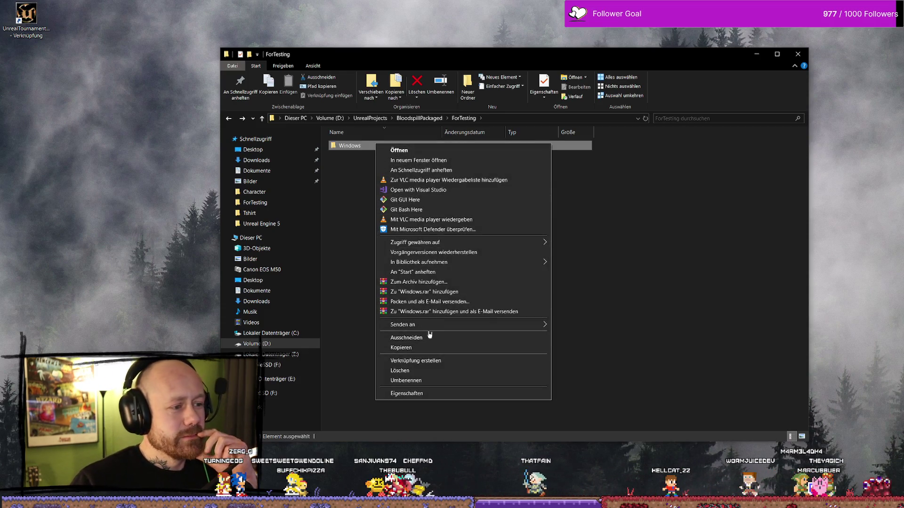
{"action": "left_click", "coordinate": [410, 282]}
{"action": "left_click", "coordinate": [472, 336]}
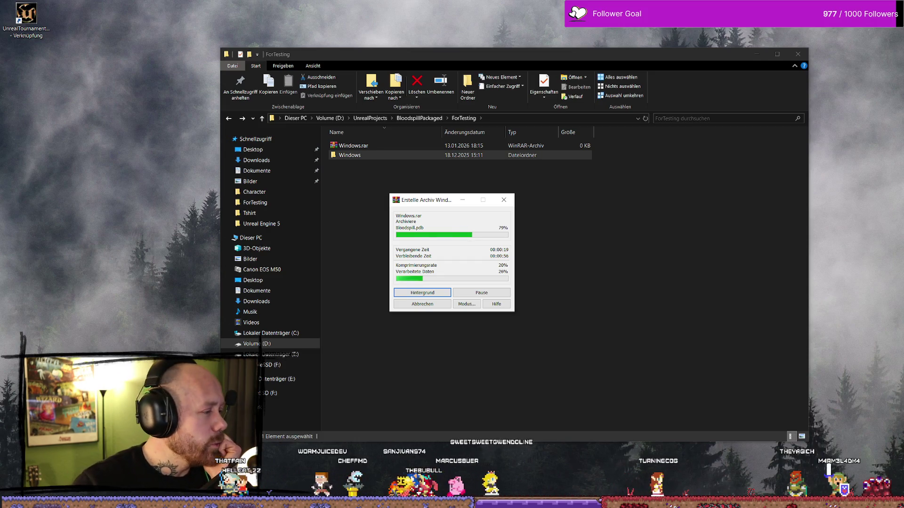
- Wait in the Unreal editor until WinRAR finishes, then return to the ForTesting folder
{"action": "key", "text": "alt+Tab"}
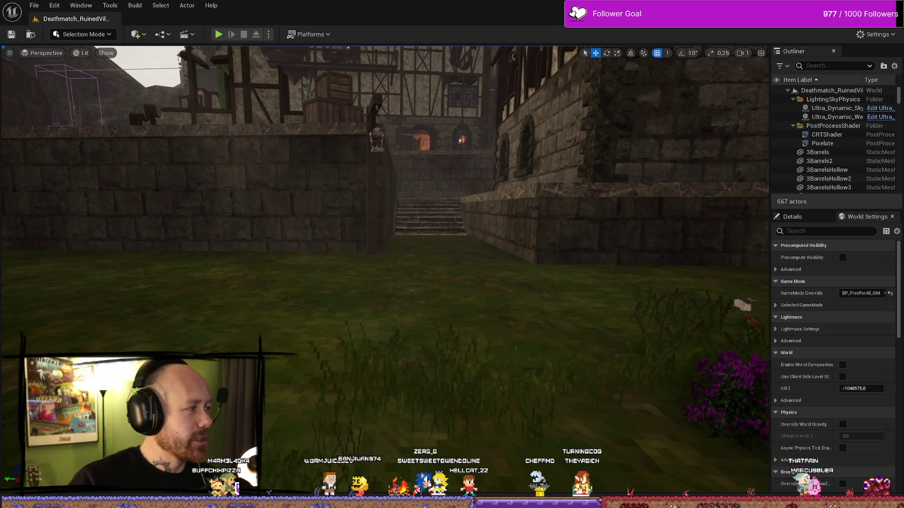
{"action": "key", "text": "alt+Tab"}
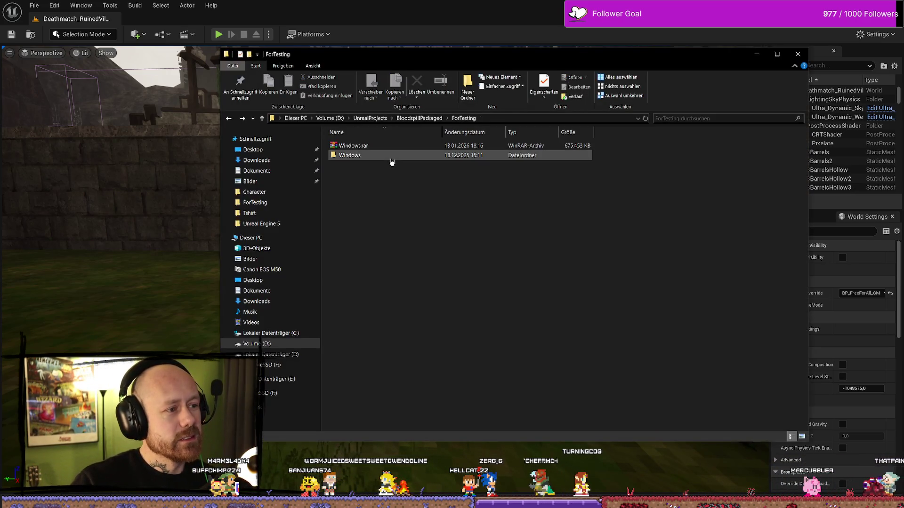
- Select Windows.rar to confirm its finished size of 675,453 KB
{"action": "left_click", "coordinate": [461, 146]}
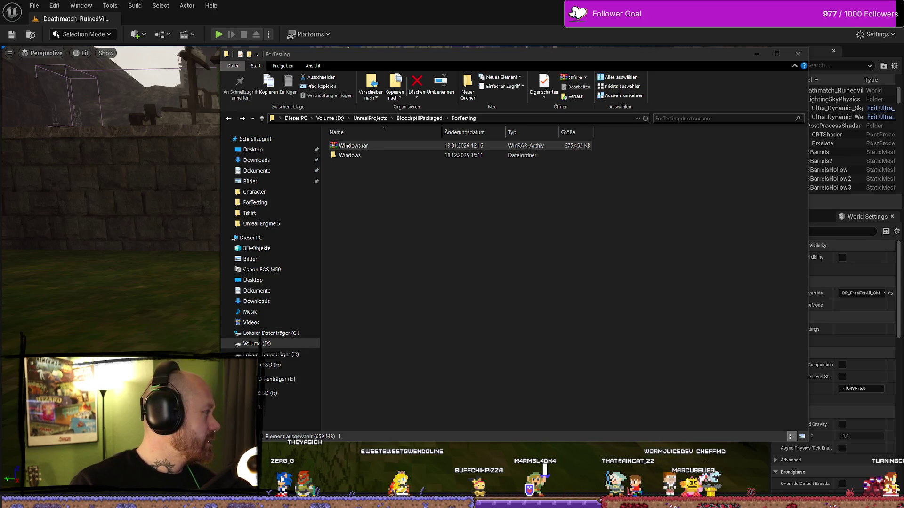
{"action": "left_click", "coordinate": [479, 269]}
{"action": "mouse_move", "coordinate": [372, 144]}
{"action": "left_mouse_down"}
{"action": "mouse_move", "coordinate": [328, 232]}
{"action": "mouse_move", "coordinate": [322, 314]}
{"action": "mouse_move", "coordinate": [375, 303]}
{"action": "left_mouse_up"}
{"action": "left_click", "coordinate": [343, 148]}
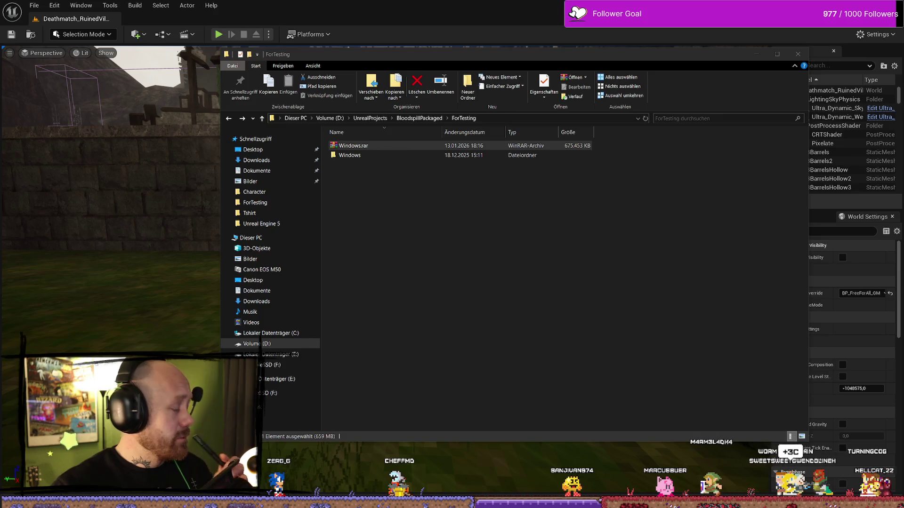
- Open the Windows build folder and run Bloodspill.exe
{"action": "key", "text": "alt+Tab"}
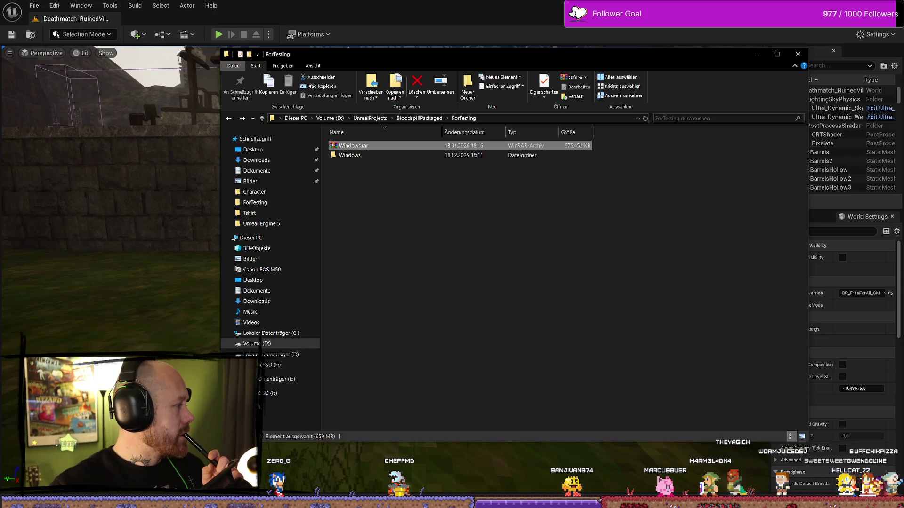
{"action": "double_click", "coordinate": [398, 156]}
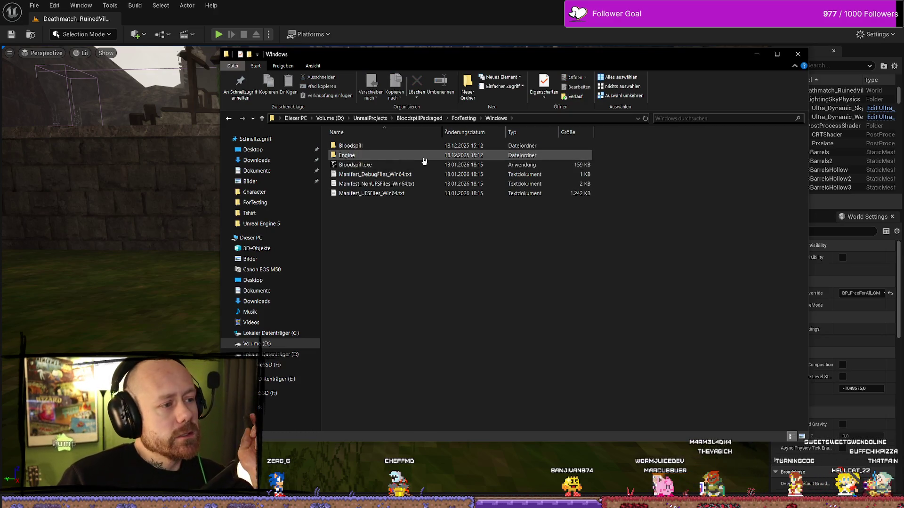
{"action": "left_click", "coordinate": [449, 166]}
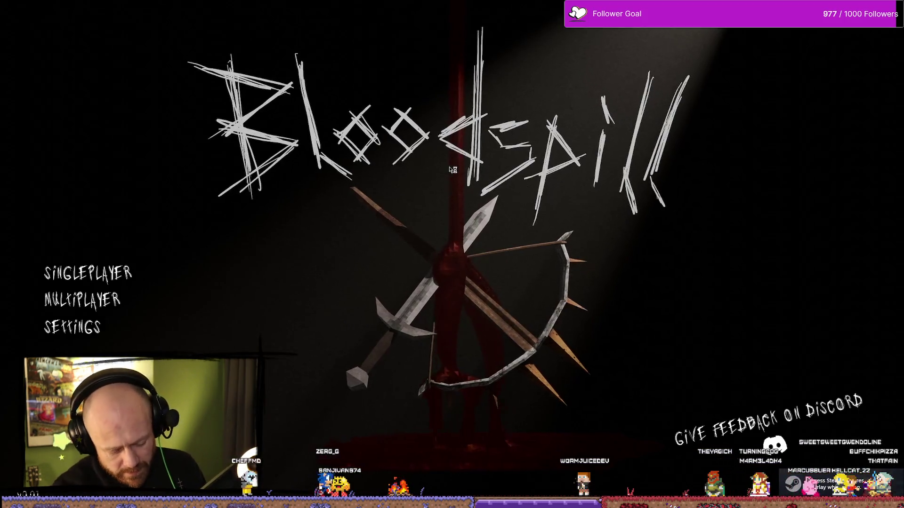
- Start a Deathmatch on Ruined Village and deploy with the crossbow loadout
{"action": "left_click", "coordinate": [115, 275]}
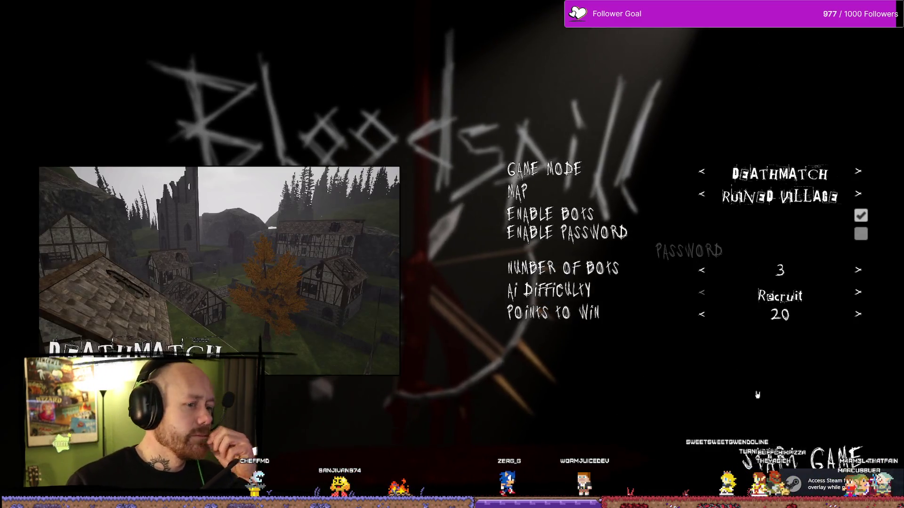
{"action": "left_click", "coordinate": [782, 450]}
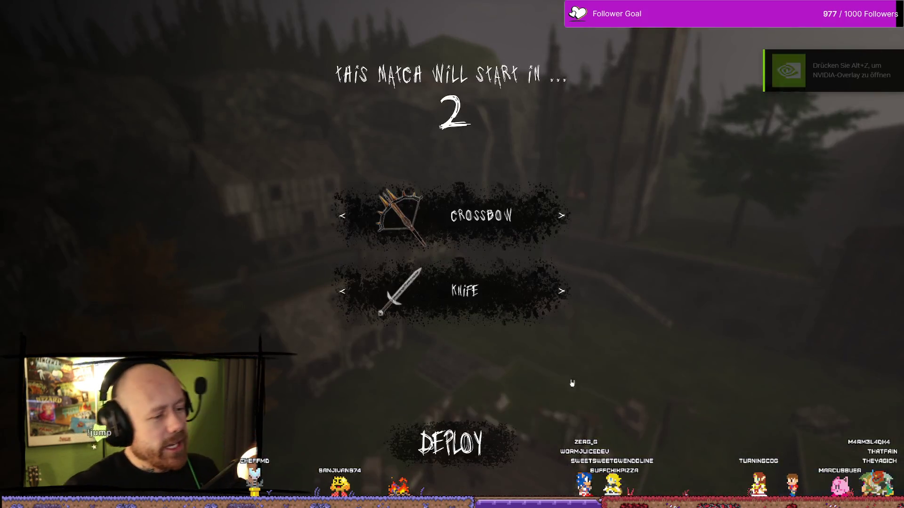
{"action": "left_click", "coordinate": [451, 440]}
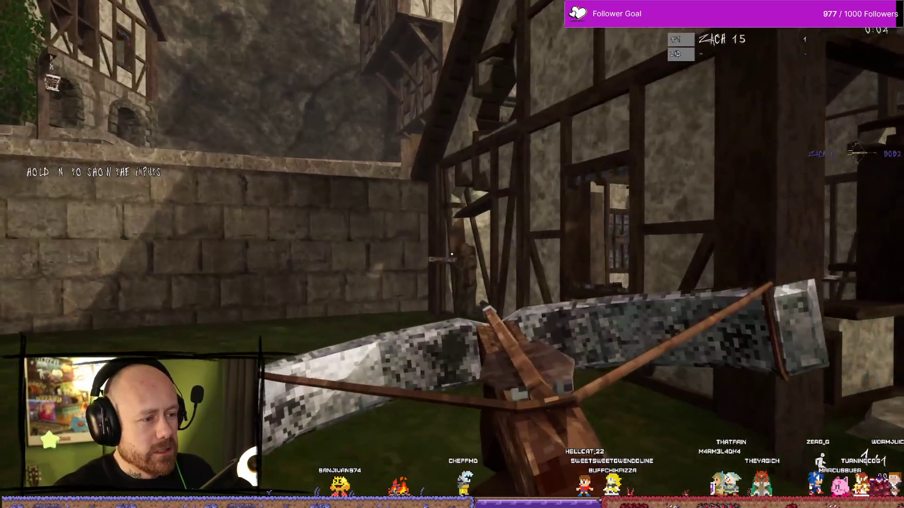
- Shoot enemies with the crossbow, reload, strike with the sword, then pause the game
{"action": "left_click", "coordinate": [451, 254]}
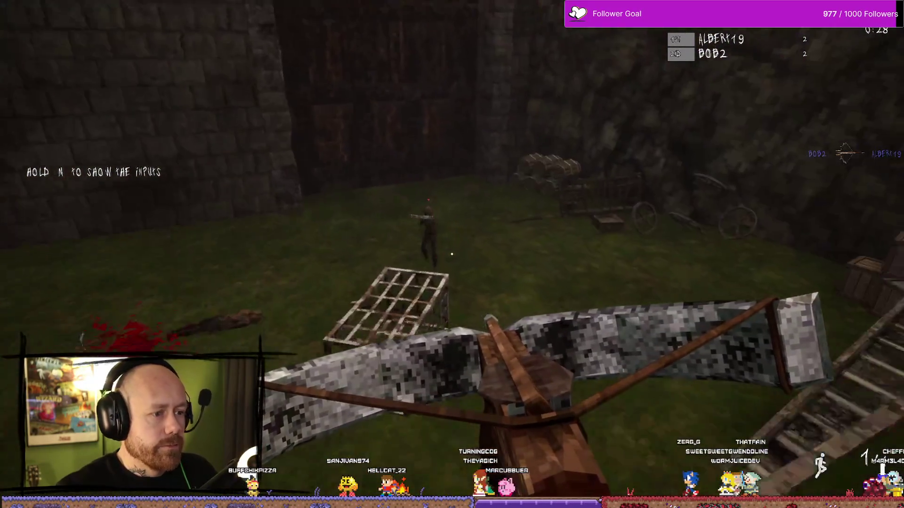
{"action": "left_click", "coordinate": [452, 254]}
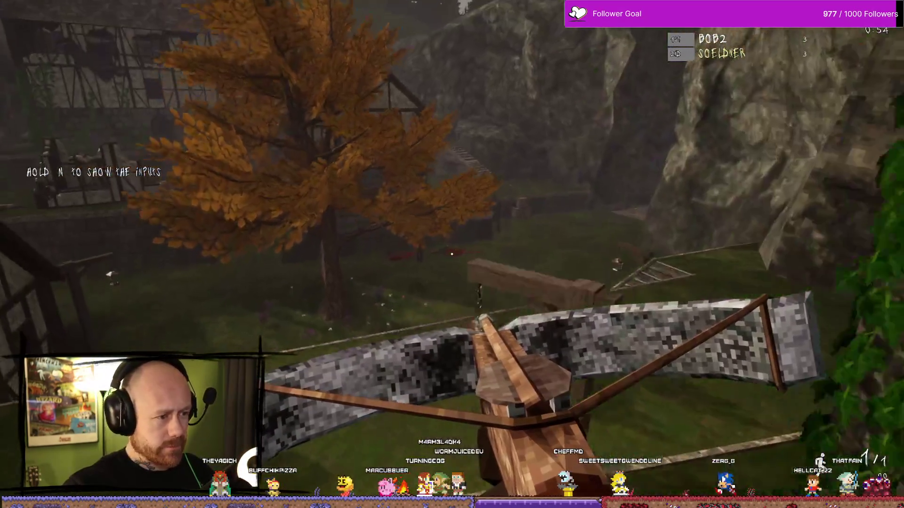
{"action": "left_click", "coordinate": [452, 255]}
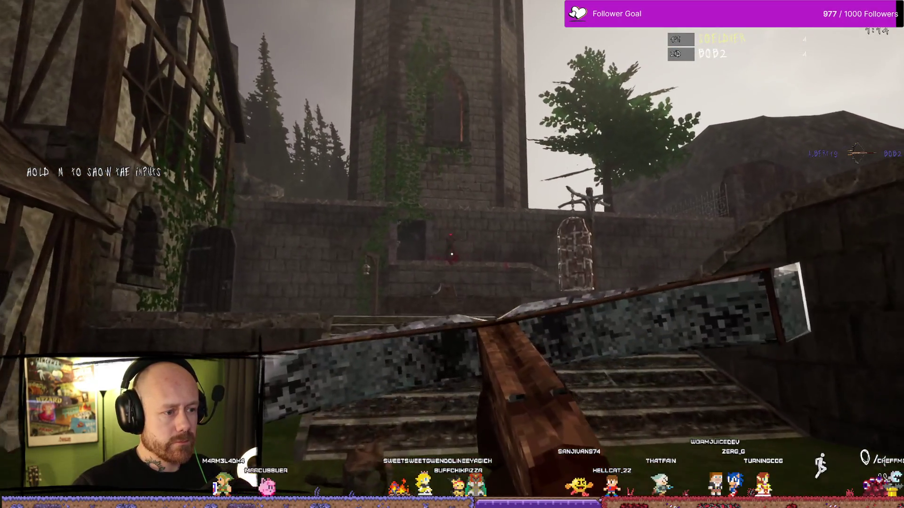
{"action": "left_click", "coordinate": [451, 254]}
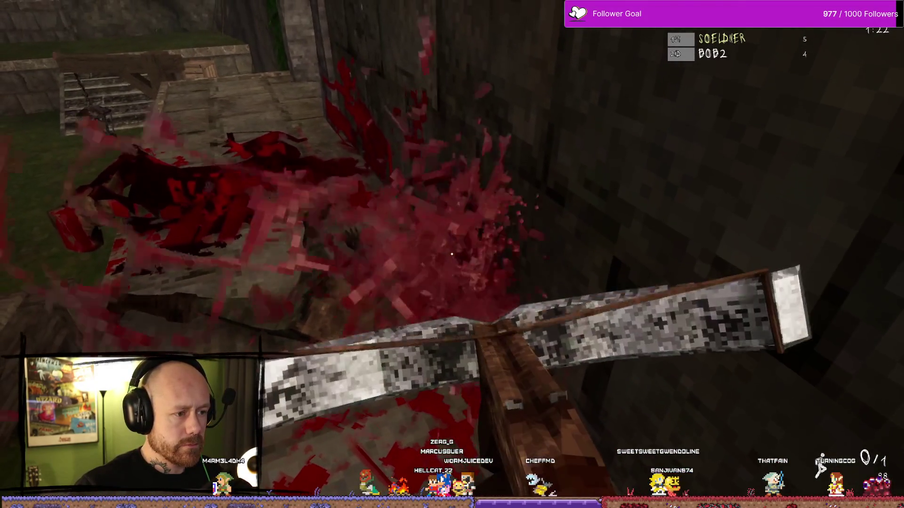
{"action": "key", "text": "r"}
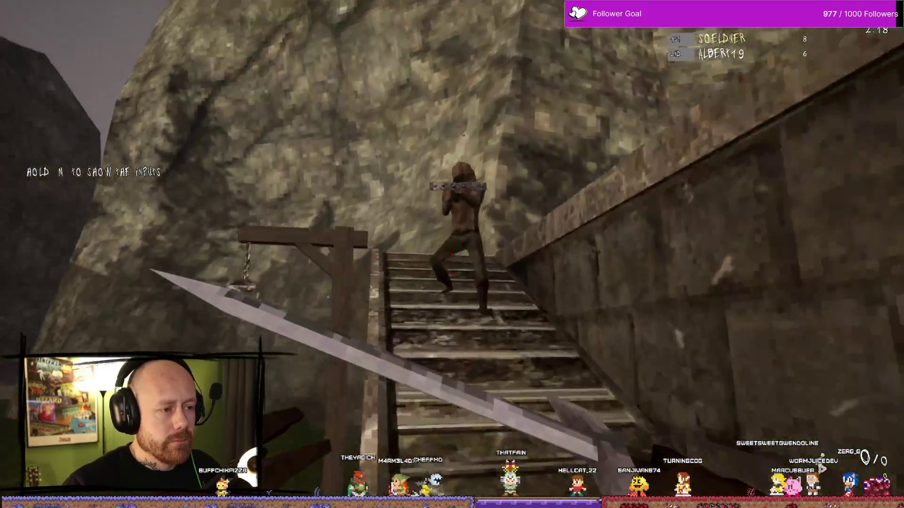
{"action": "left_click", "coordinate": [452, 254]}
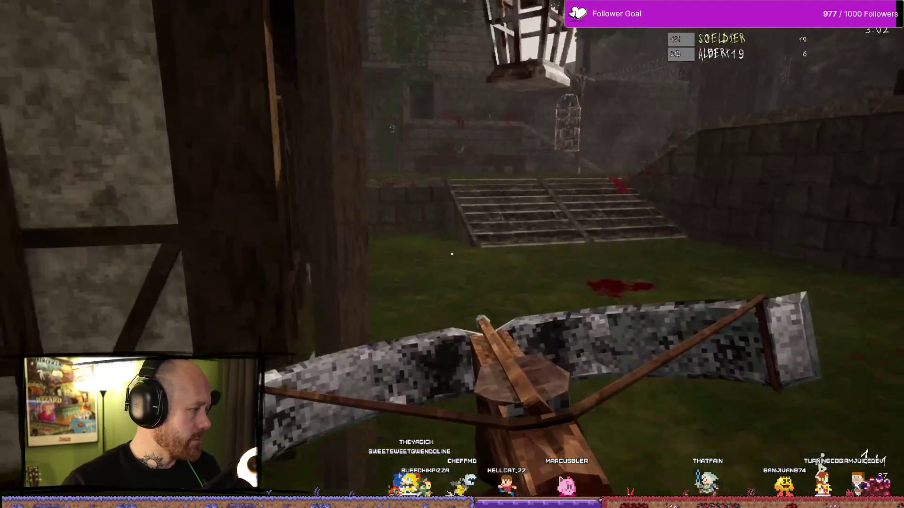
{"action": "key", "text": "Escape"}
- Quit the current match and back out of the deathmatch setup
{"action": "left_click", "coordinate": [171, 166]}
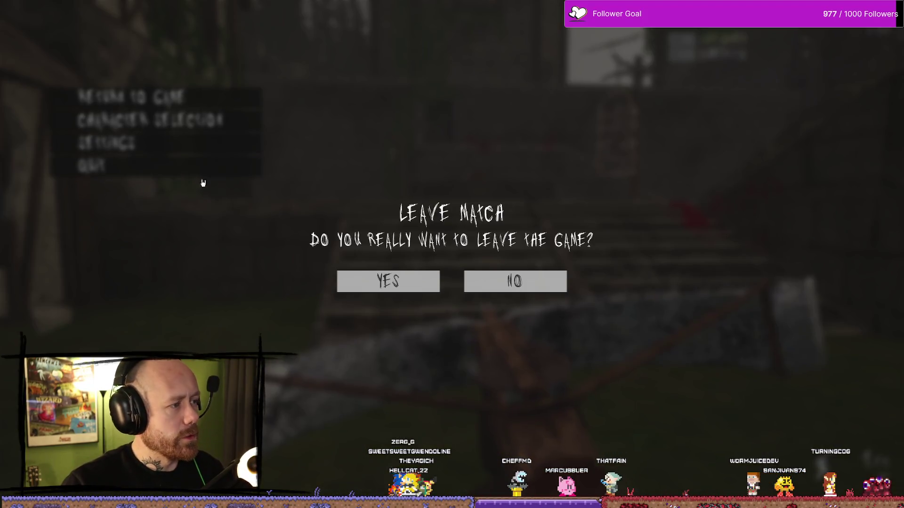
{"action": "left_click", "coordinate": [423, 291]}
{"action": "left_click", "coordinate": [94, 271]}
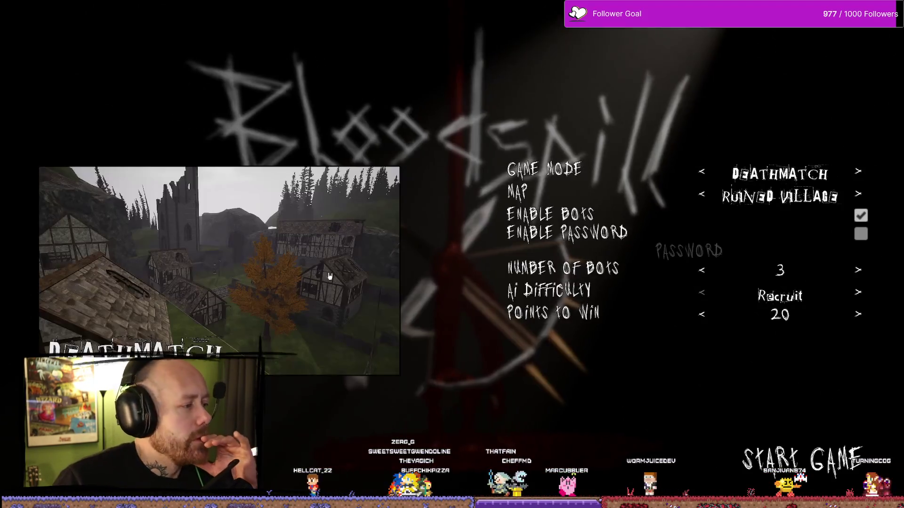
{"action": "key", "text": "Escape"}
{"action": "left_click", "coordinate": [85, 280]}
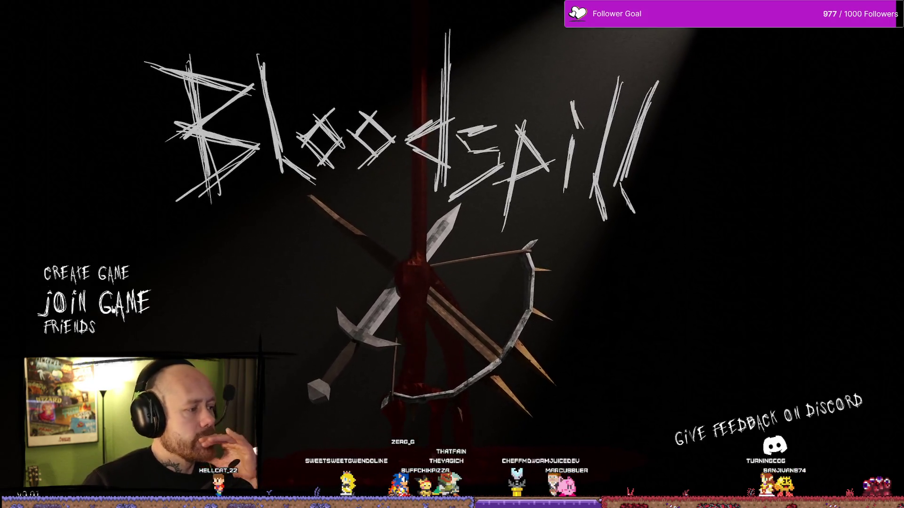
{"action": "left_click", "coordinate": [81, 284]}
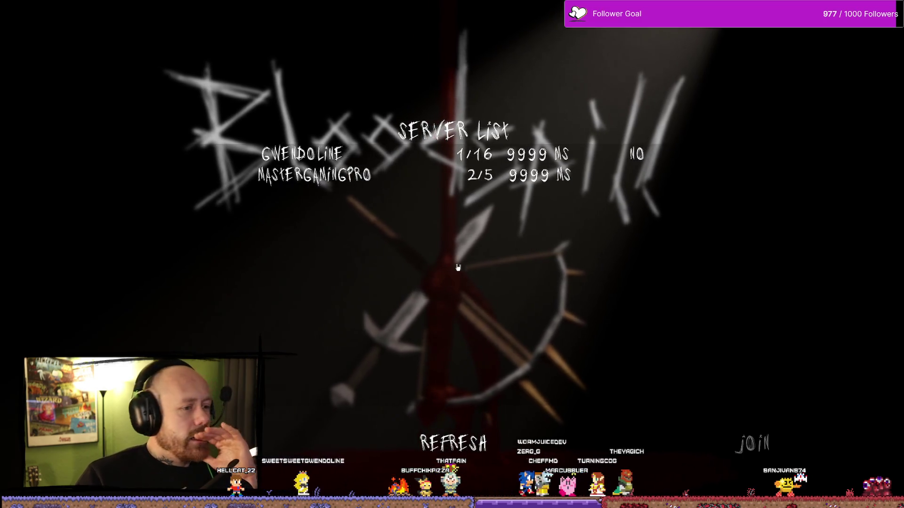
{"action": "left_click", "coordinate": [753, 444]}
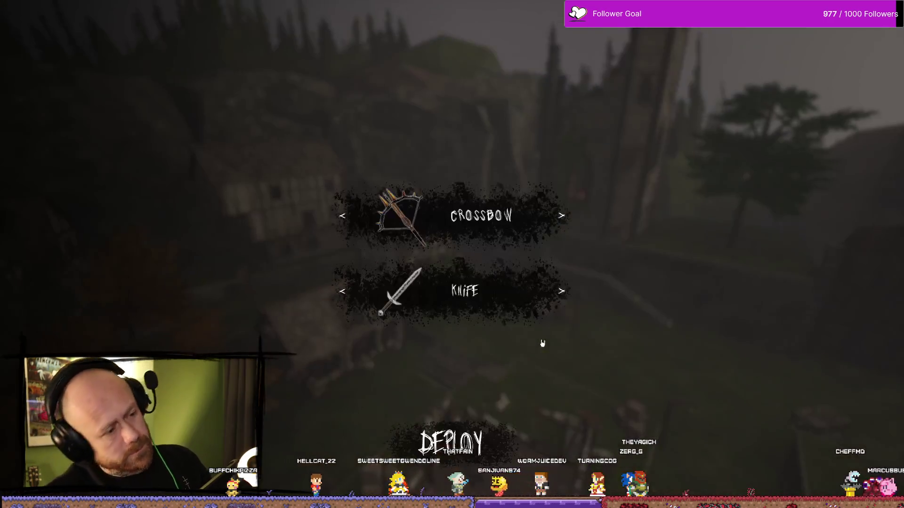
- Switch to the knife, run to the houses and kill the first approaching enemy
{"action": "key", "text": "2"}
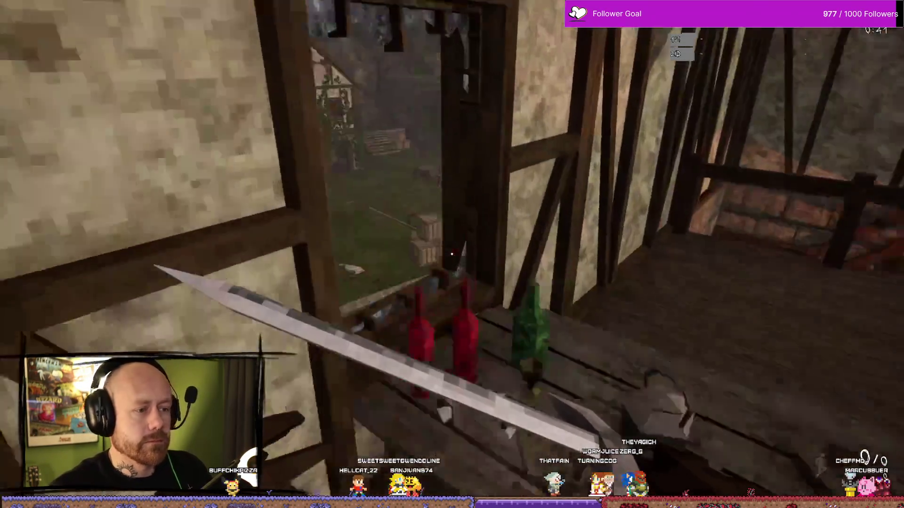
{"action": "key", "text": "shift+w"}
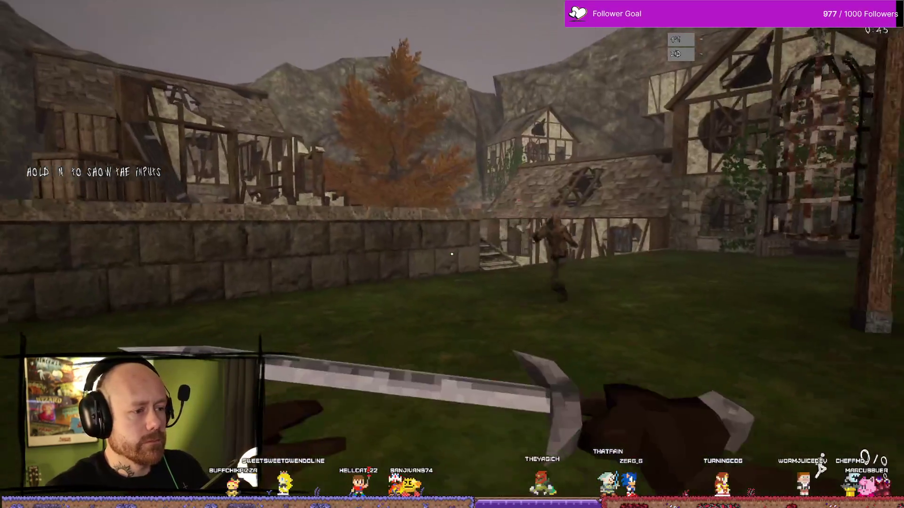
{"action": "left_click", "coordinate": [452, 254]}
{"action": "left_click", "coordinate": [452, 254]}
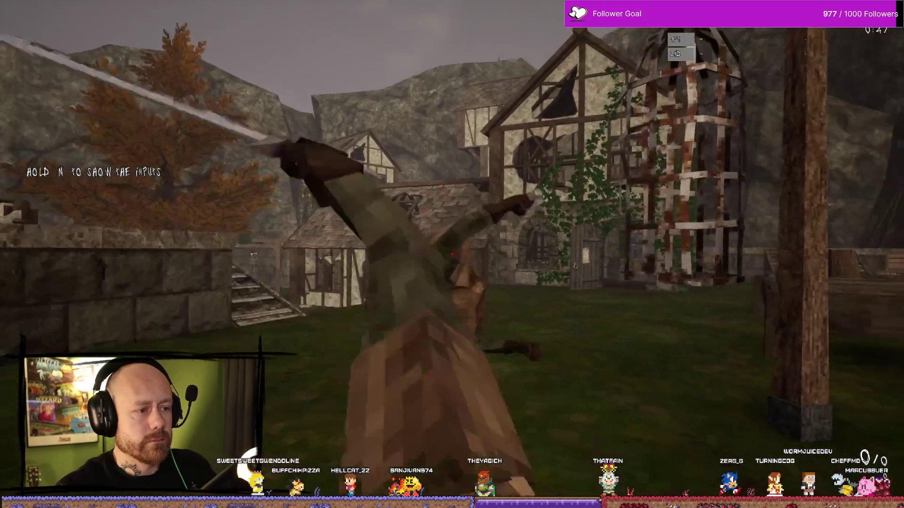
{"action": "left_click", "coordinate": [451, 254]}
{"action": "left_click", "coordinate": [452, 254]}
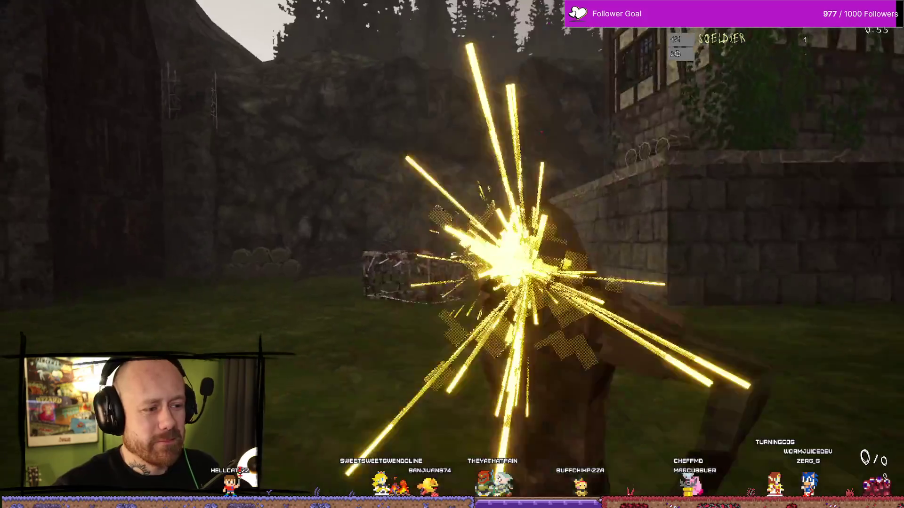
- Repeatedly strike the hooded enemy to draw blood
{"action": "left_click", "coordinate": [452, 254]}
{"action": "left_click", "coordinate": [452, 254]}
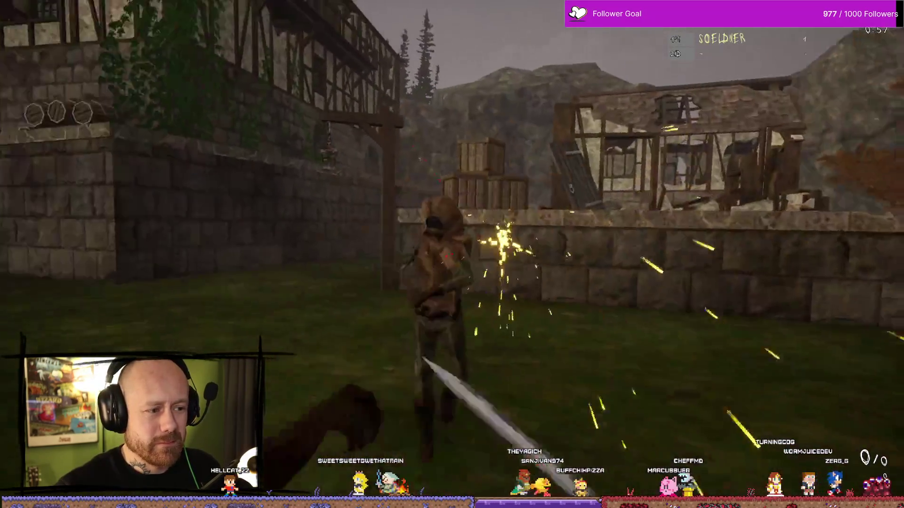
{"action": "left_click", "coordinate": [452, 255]}
{"action": "left_click", "coordinate": [452, 254]}
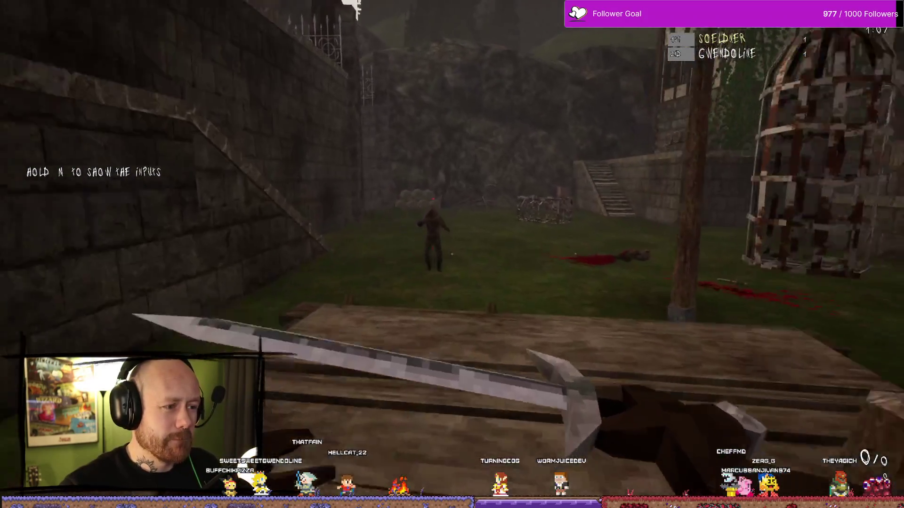
- Kill another enemy, hack the corpse into gore, and kill one more in a blood burst
{"action": "left_click", "coordinate": [452, 254]}
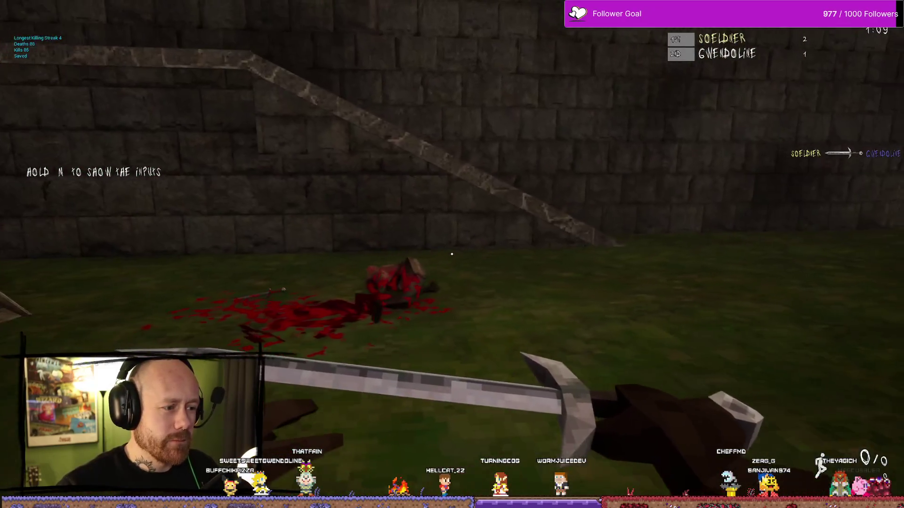
{"action": "left_click", "coordinate": [452, 254]}
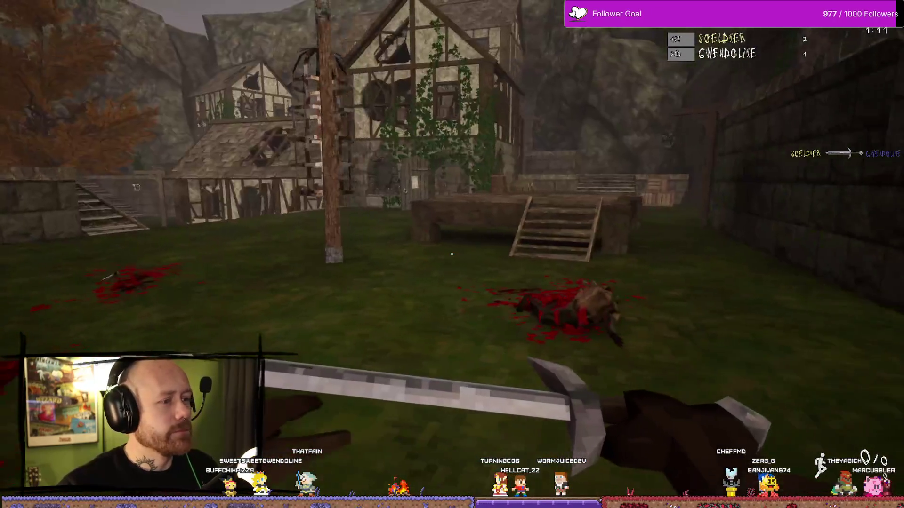
{"action": "left_click", "coordinate": [451, 254]}
{"action": "left_click", "coordinate": [451, 254]}
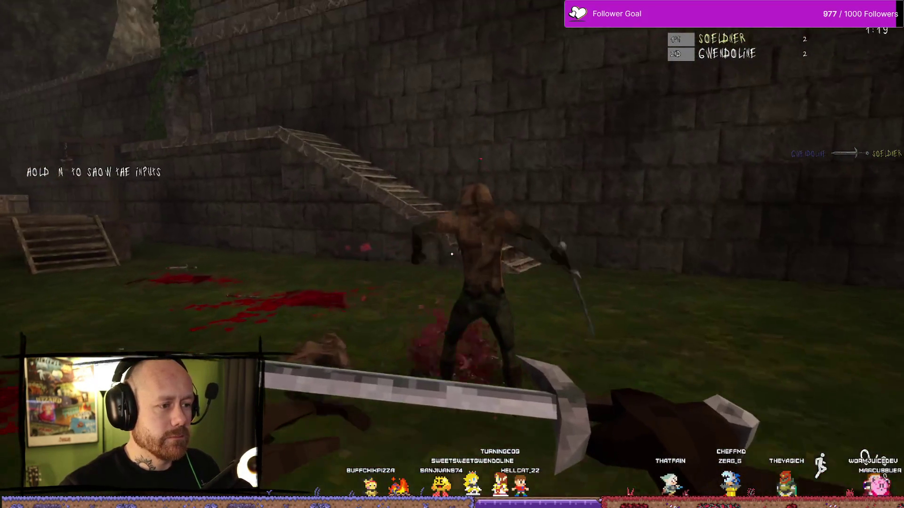
{"action": "left_click", "coordinate": [452, 254]}
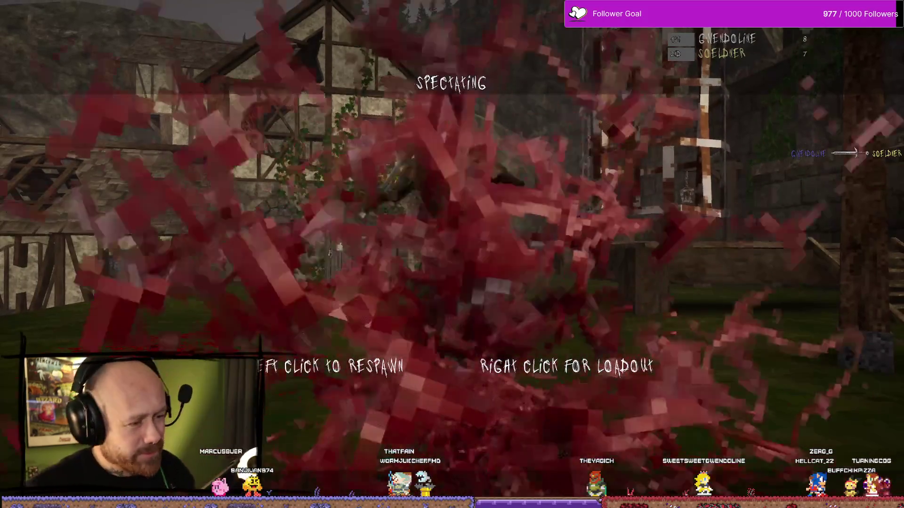
- Respawn and kill enemies with the sword, striking a corpse to check the gore
{"action": "left_click", "coordinate": [451, 254]}
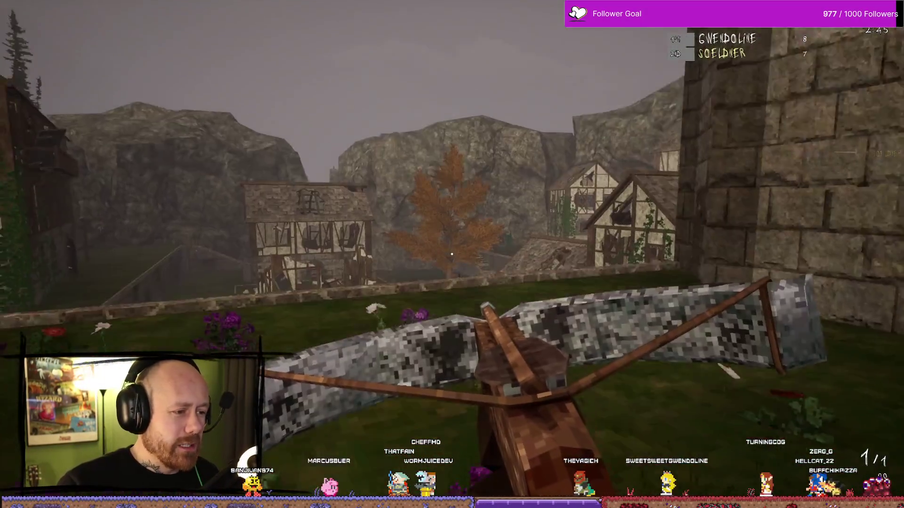
{"action": "scroll", "coordinate": [452, 254], "scroll_direction": "down", "scroll_amount": 1}
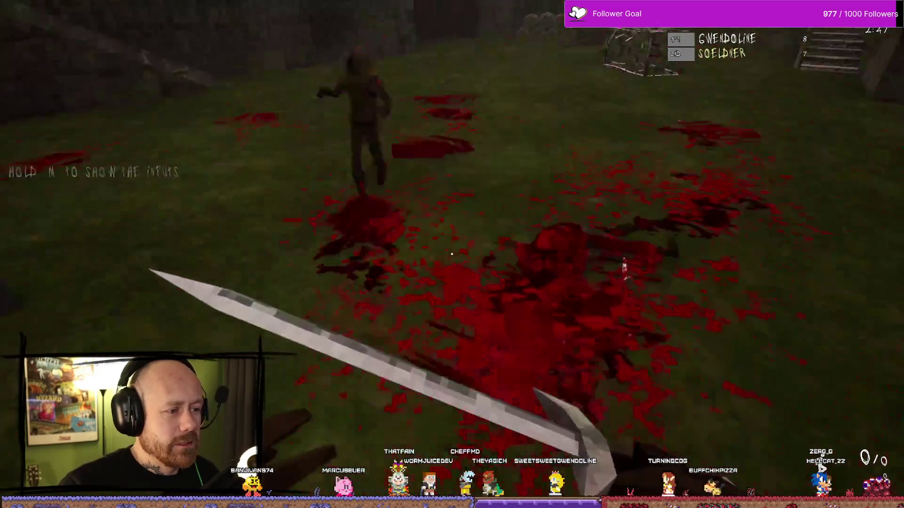
{"action": "left_click", "coordinate": [451, 254]}
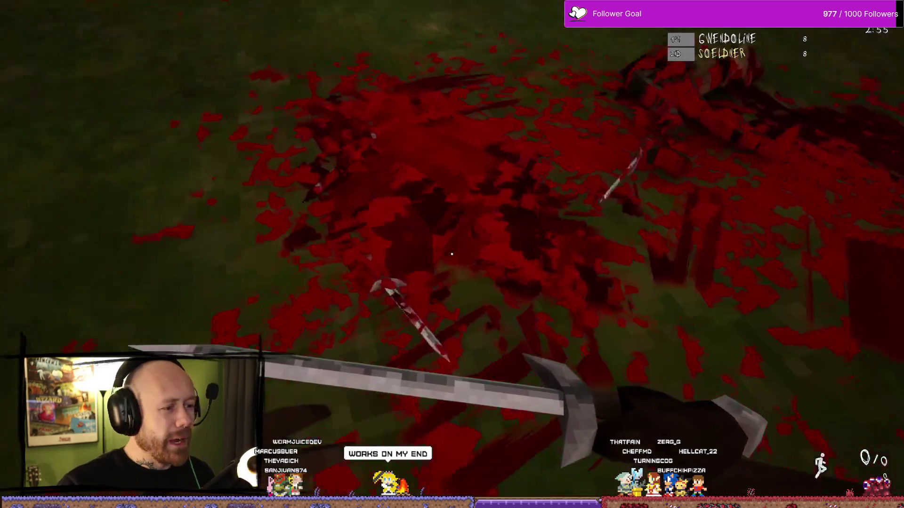
{"action": "left_click", "coordinate": [452, 254]}
{"action": "left_click", "coordinate": [452, 254]}
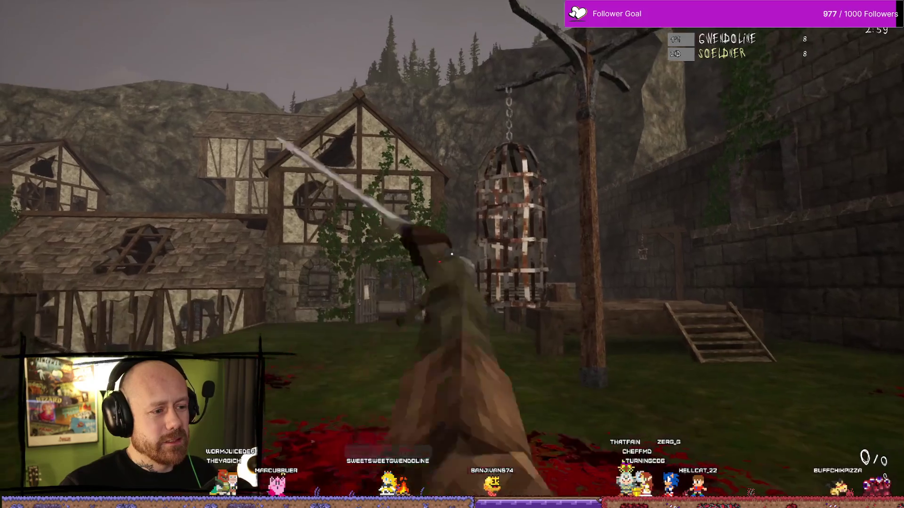
{"action": "left_click", "coordinate": [452, 254]}
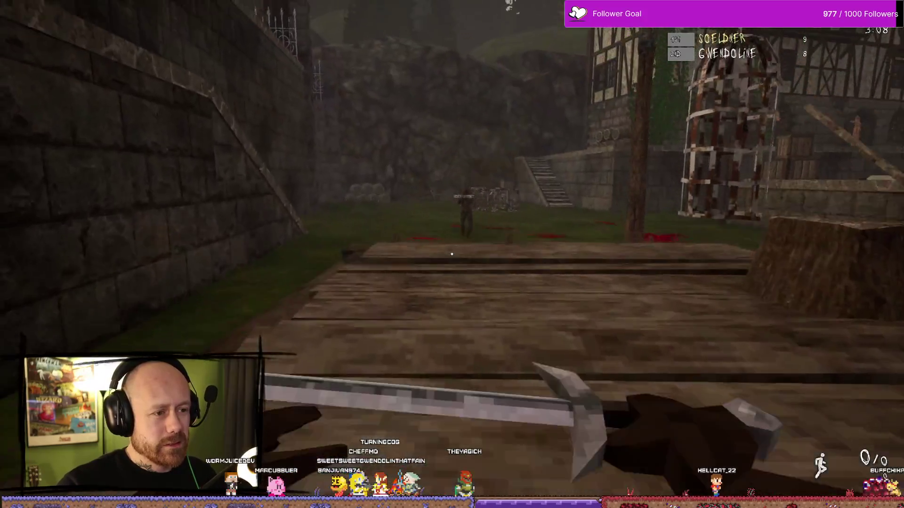
{"action": "left_click", "coordinate": [452, 254]}
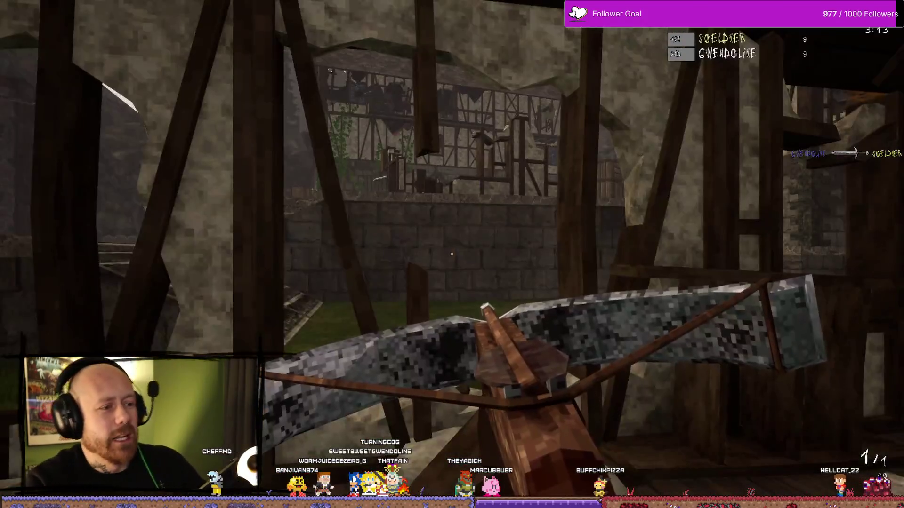
- Swap to the sword, cross the grass to the stone stairs and kill an enemy in a blood burst
{"action": "key", "text": "2"}
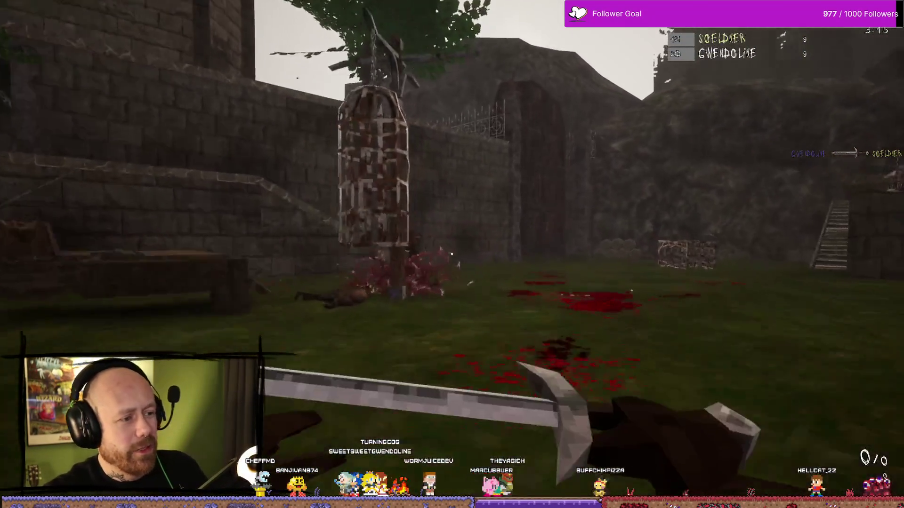
{"action": "key", "text": "w"}
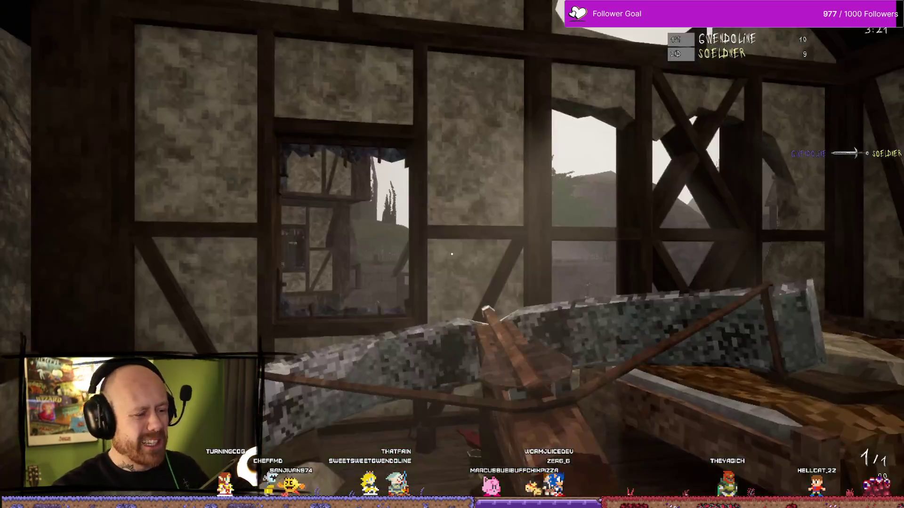
{"action": "key", "text": "q"}
{"action": "key", "text": "w"}
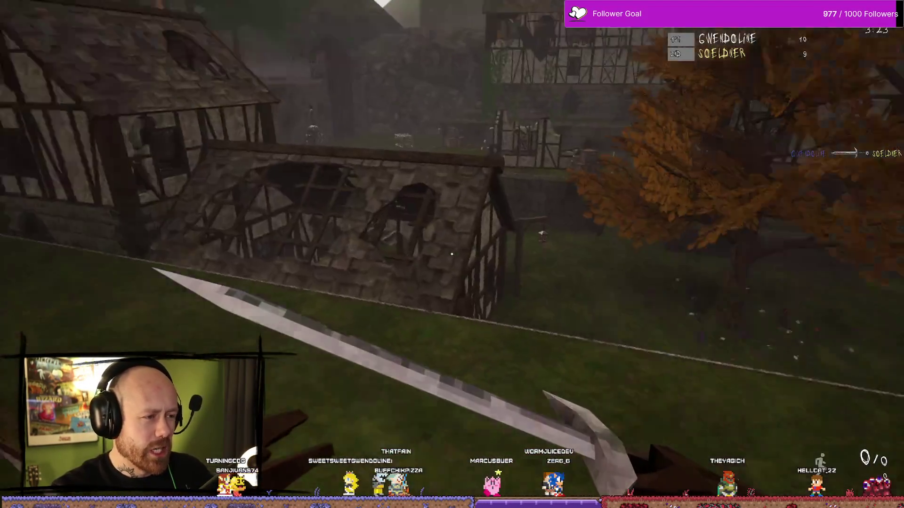
{"action": "key", "text": "w"}
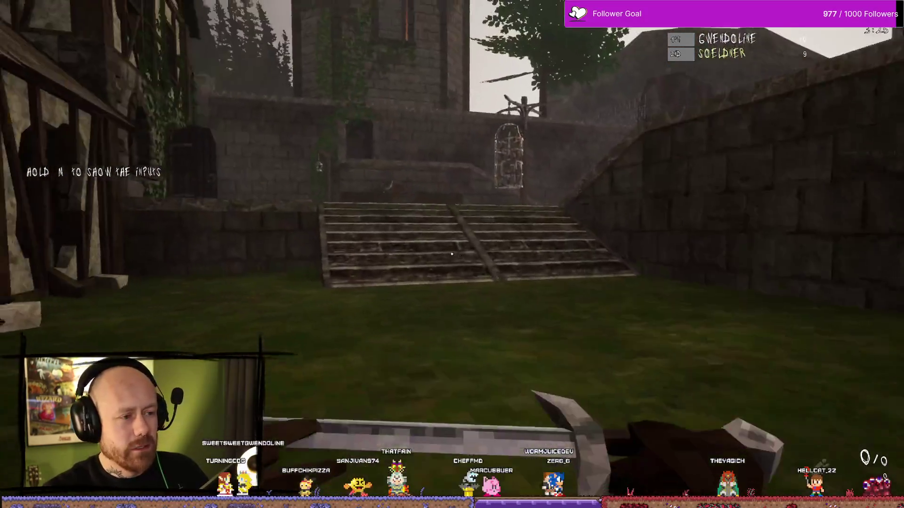
{"action": "left_click", "coordinate": [452, 254]}
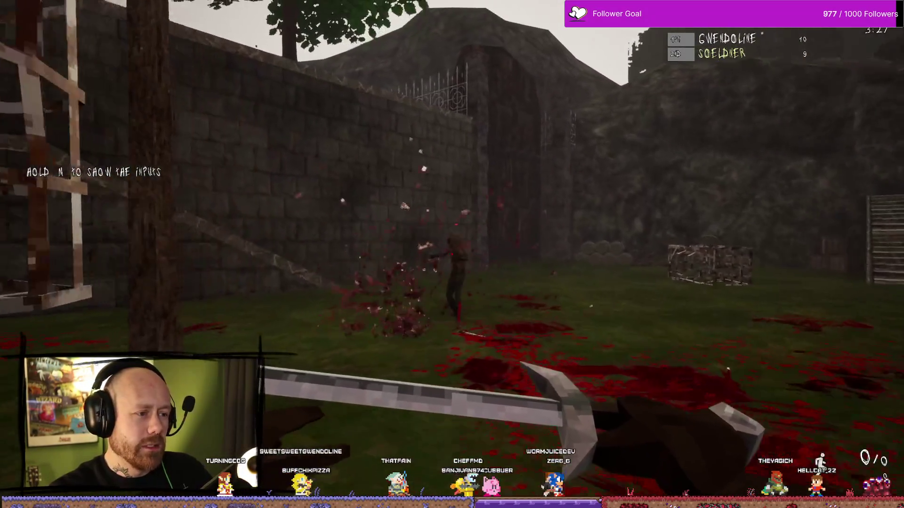
{"action": "left_click", "coordinate": [452, 254]}
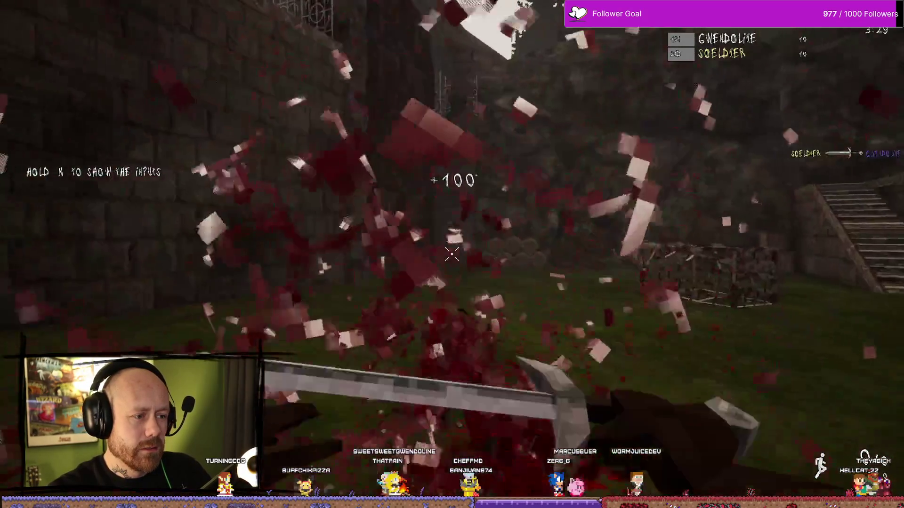
{"action": "key", "text": "w"}
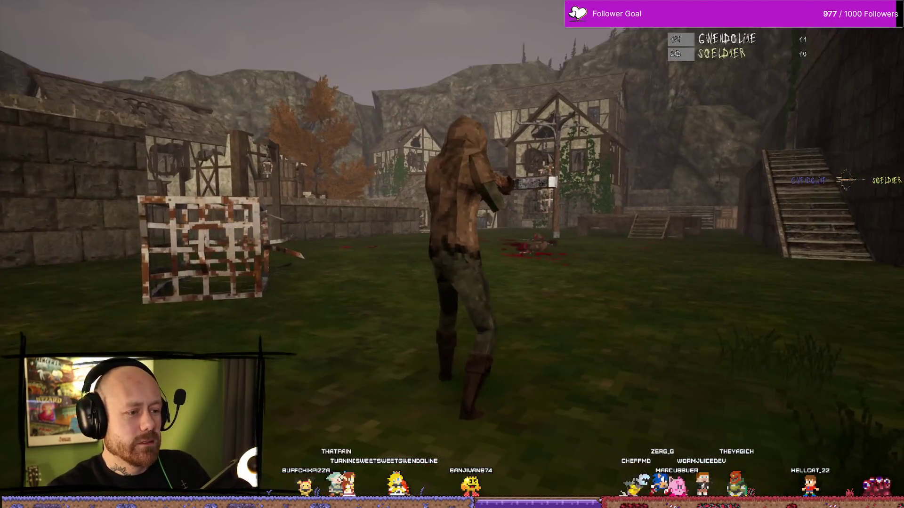
- Advance into the gallows courtyard and land a crossbow bolt on the enemy's head
{"action": "key", "text": "w"}
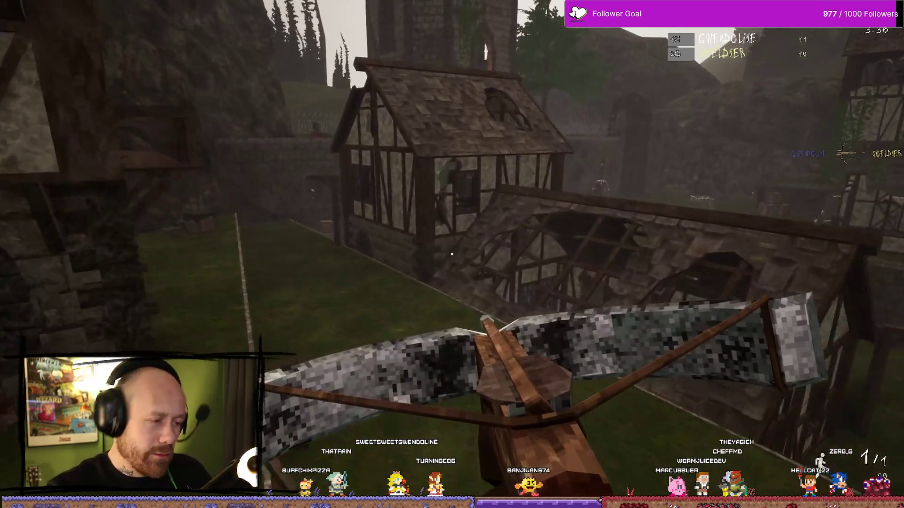
{"action": "key", "text": "w"}
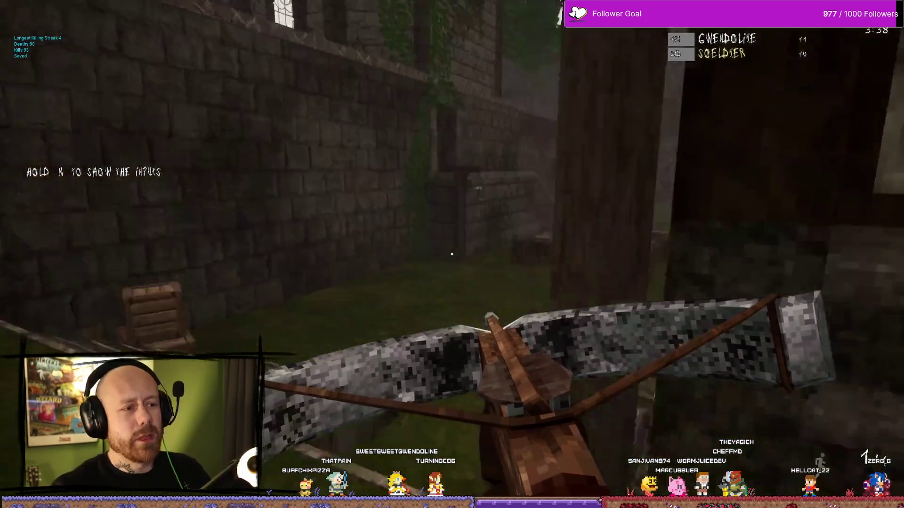
{"action": "key", "text": "w"}
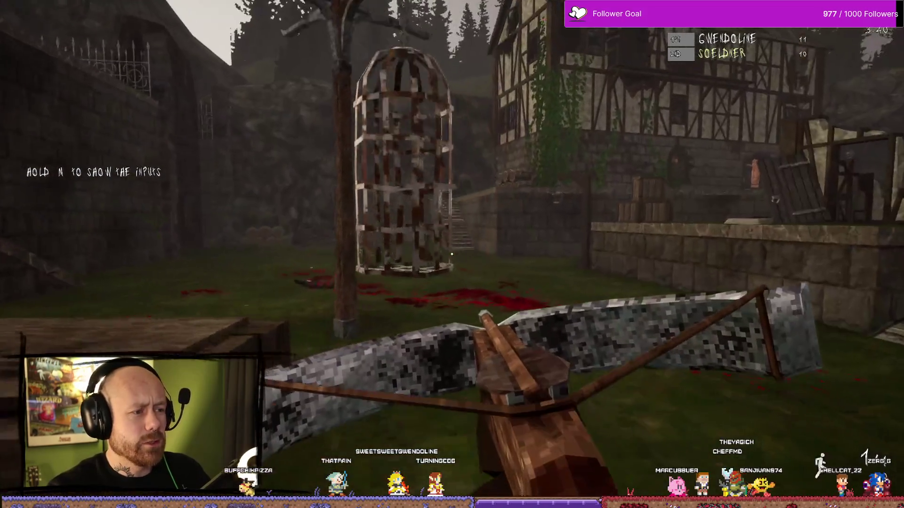
{"action": "left_click", "coordinate": [451, 254]}
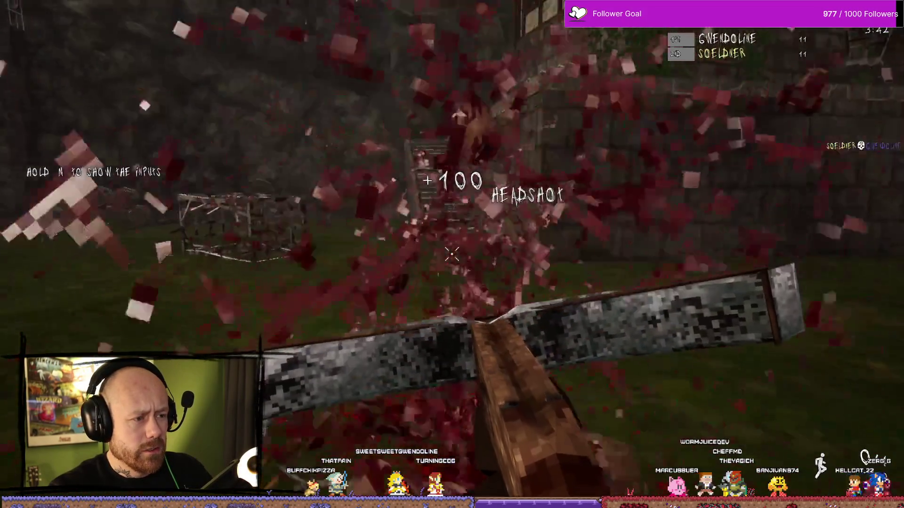
- Walk around the gibbed remains to inspect the blood pool and gibs
{"action": "key", "text": "w"}
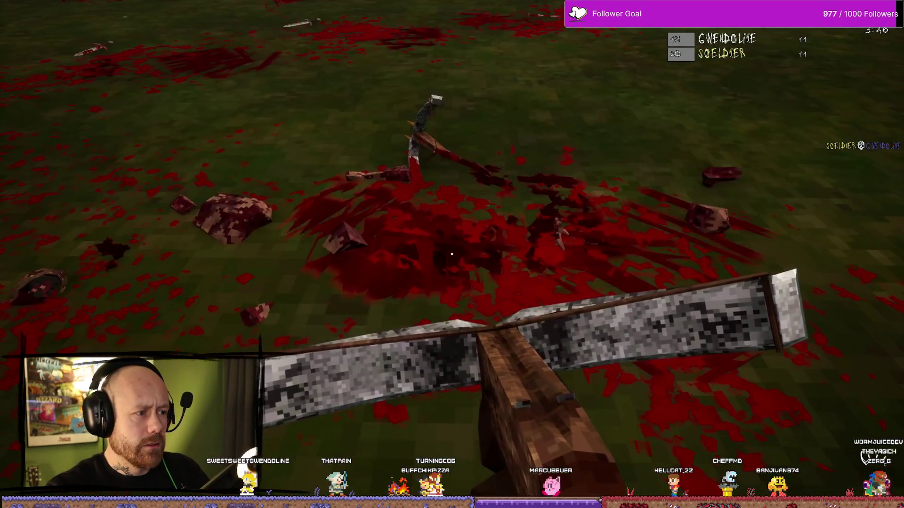
{"action": "key", "text": "a"}
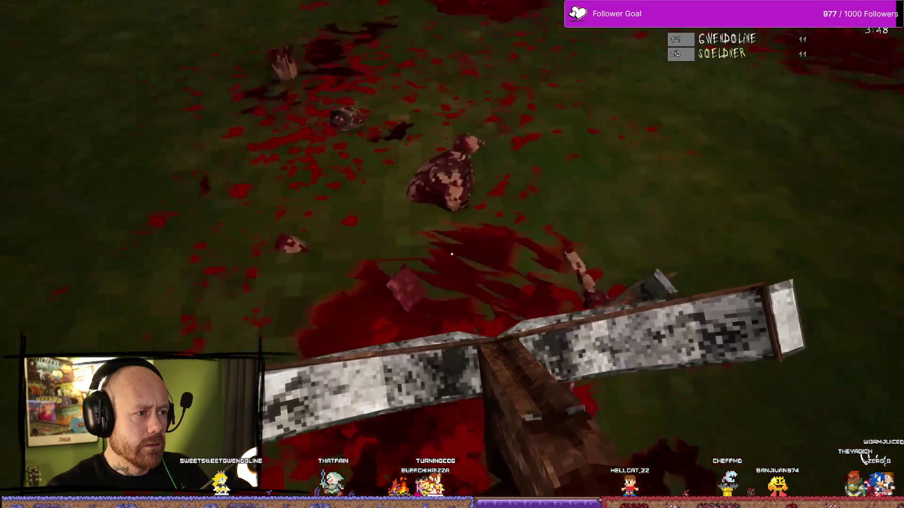
{"action": "key", "text": "d"}
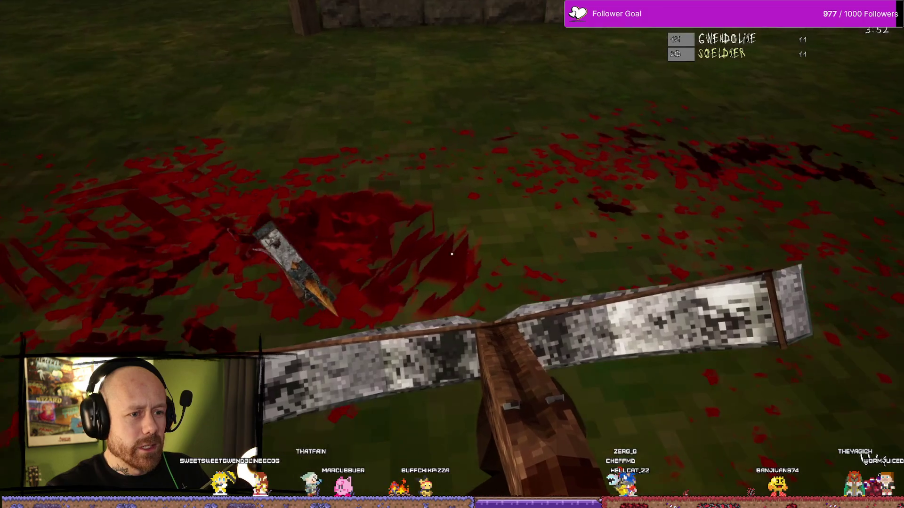
{"action": "mouse_move", "coordinate": [451, 254]}
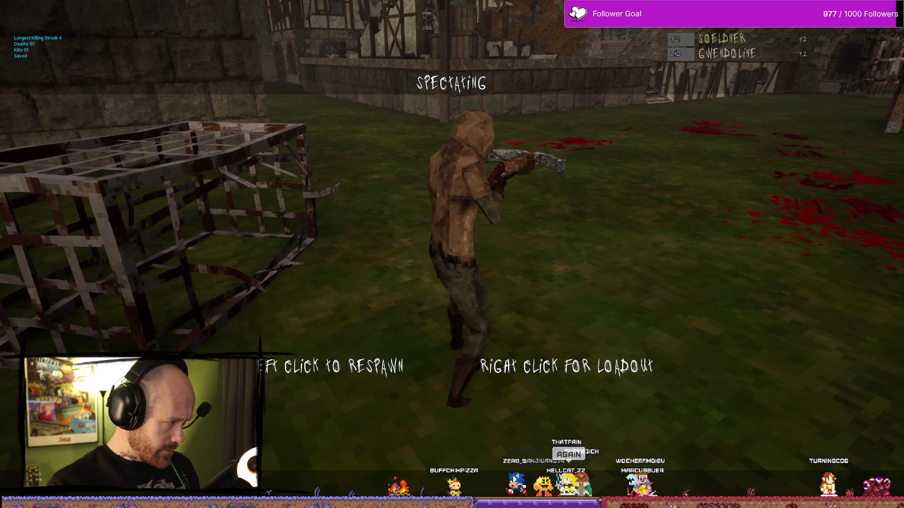
- Respawn and walk through the timbered building out to the courtyard near the cage
{"action": "left_click", "coordinate": [452, 254]}
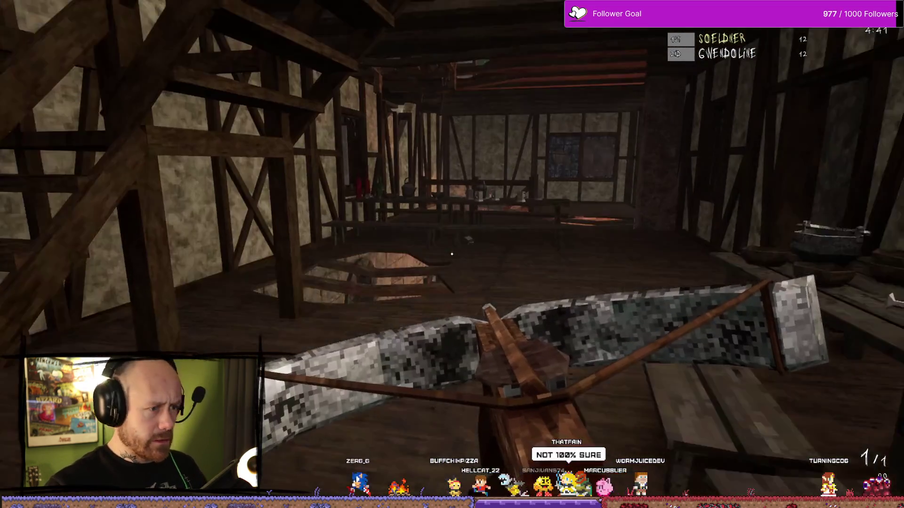
{"action": "key", "text": "w"}
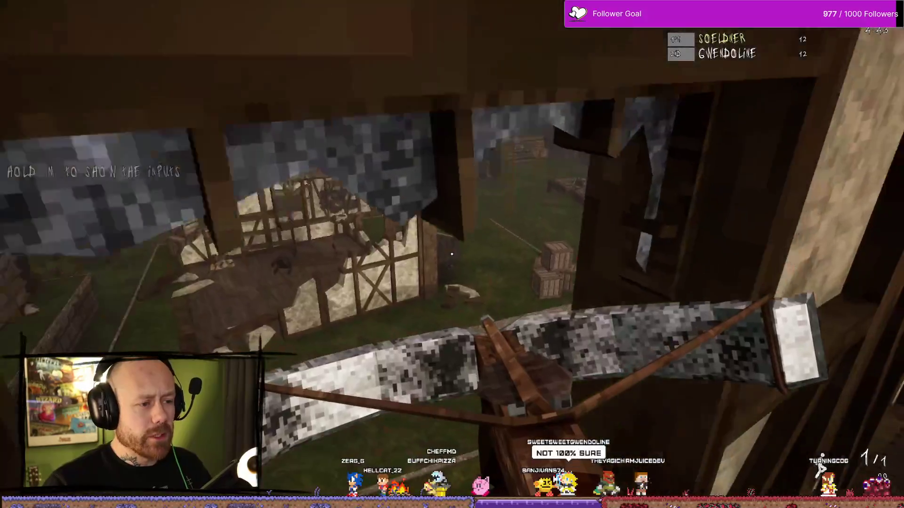
{"action": "key", "text": "w"}
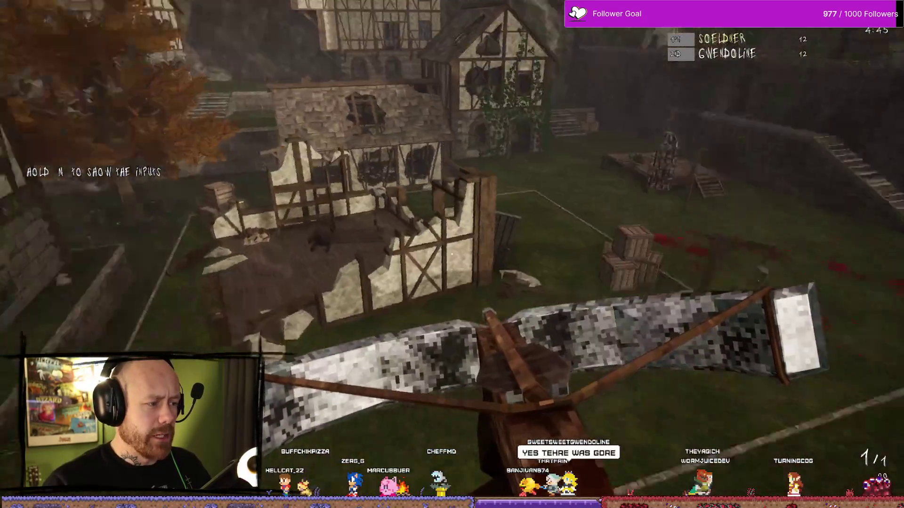
{"action": "key", "text": "w"}
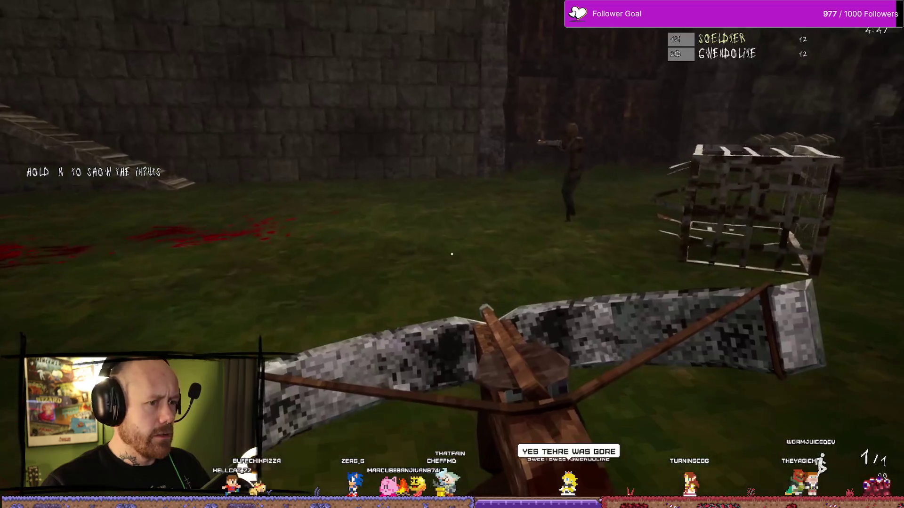
{"action": "key", "text": "s"}
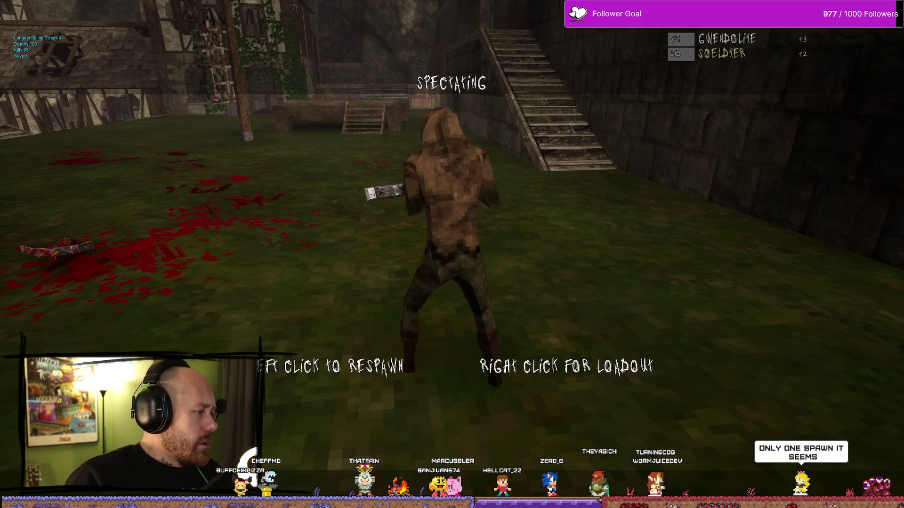
- Quit the online match and confirm YES to return to the main menu
{"action": "key", "text": "Escape"}
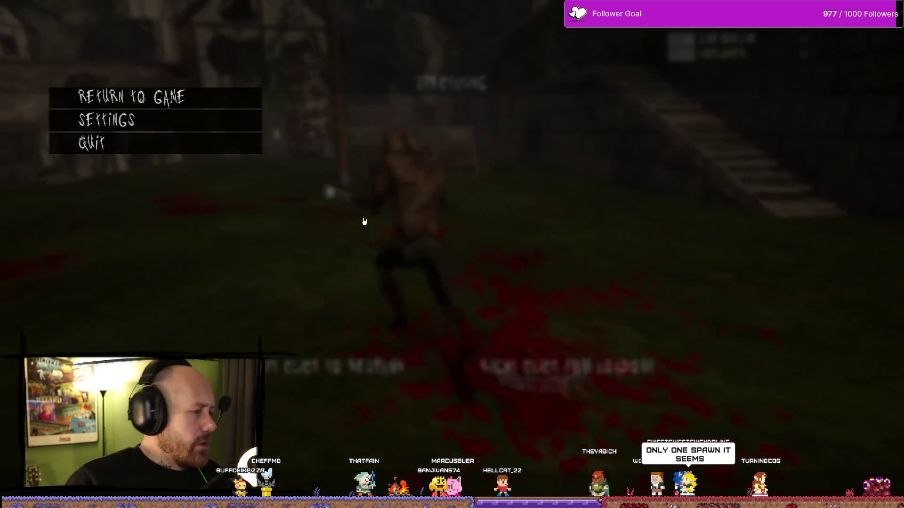
{"action": "left_click", "coordinate": [161, 151]}
{"action": "left_click", "coordinate": [398, 283]}
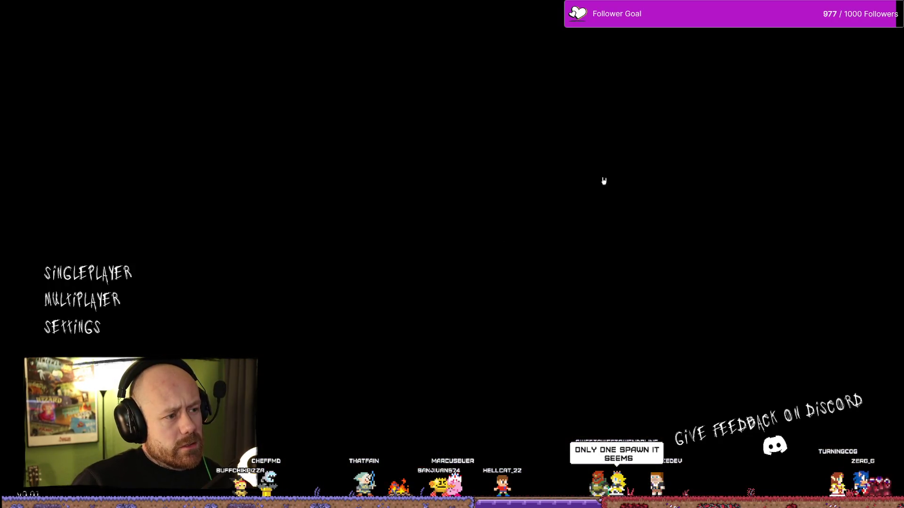
- Close the game and its folder window, then open the BP_Bullet blueprint from the assets
{"action": "key", "text": "alt+F4"}
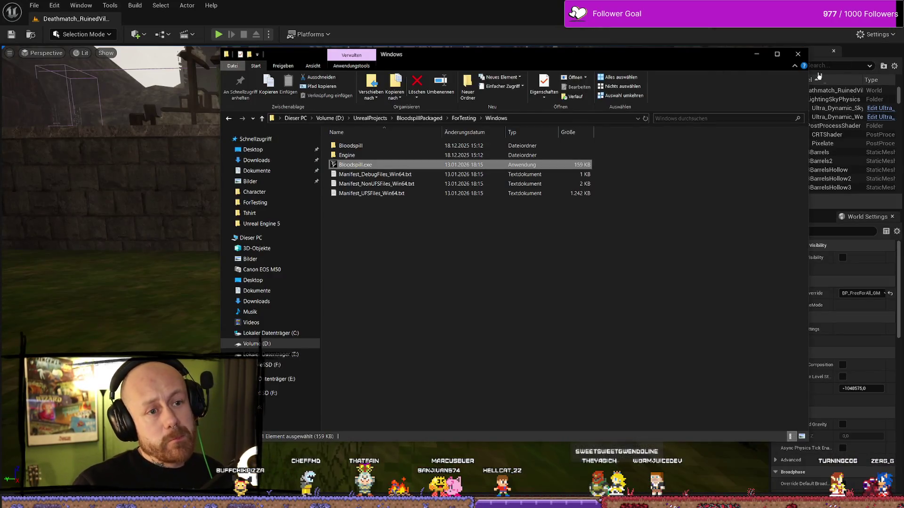
{"action": "left_click", "coordinate": [805, 58]}
{"action": "key", "text": "ctrl+space"}
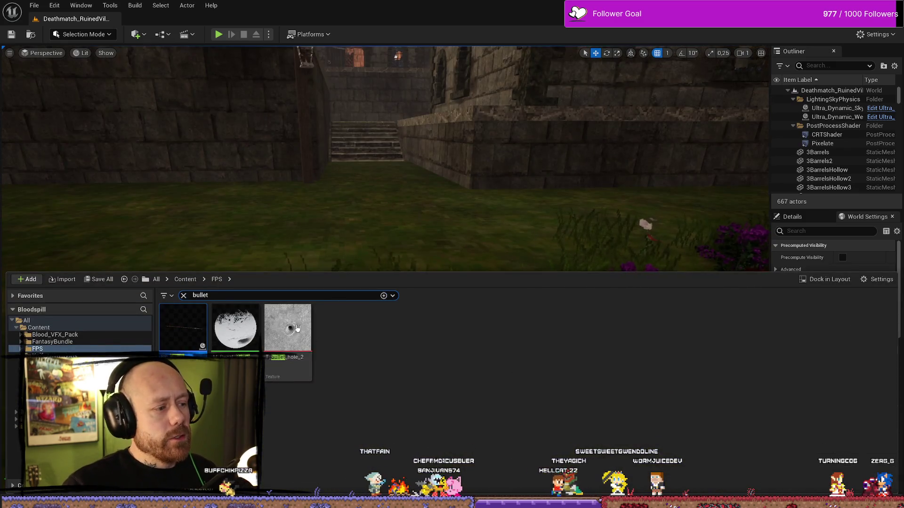
{"action": "double_click", "coordinate": [198, 322]}
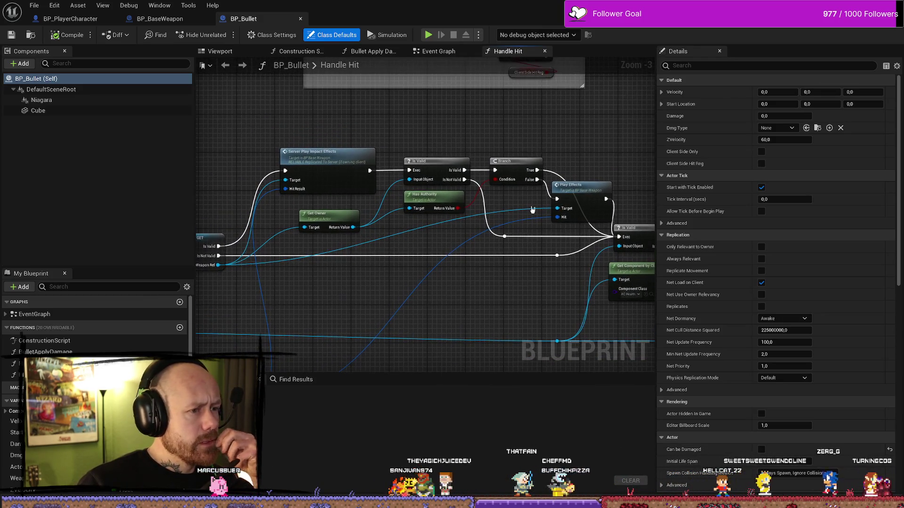
- Delete the Get Owner, Has Authority, Is Valid, Branch and Play Effects nodes from Handle Hit
{"action": "left_click", "coordinate": [329, 193]}
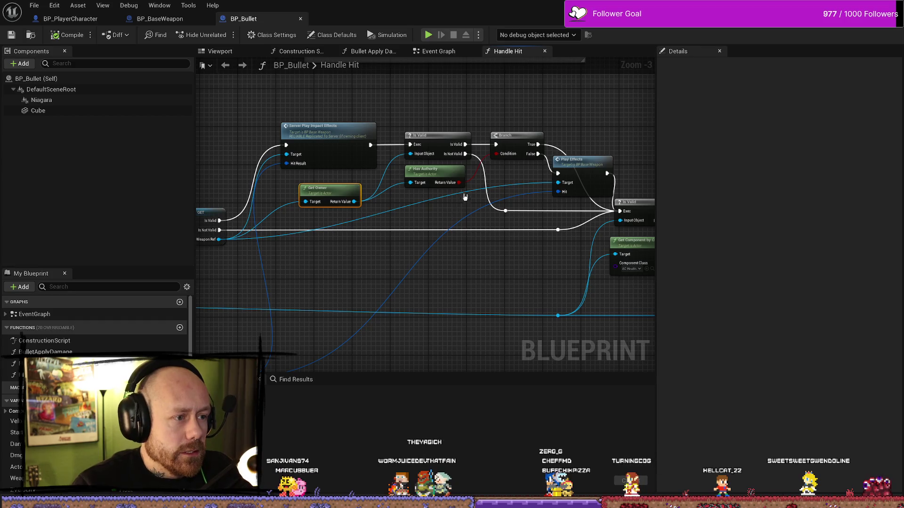
{"action": "key", "text": "Delete"}
{"action": "left_click", "coordinate": [435, 172]}
{"action": "key", "text": "Delete"}
{"action": "left_click", "coordinate": [435, 137]}
{"action": "key", "text": "Delete"}
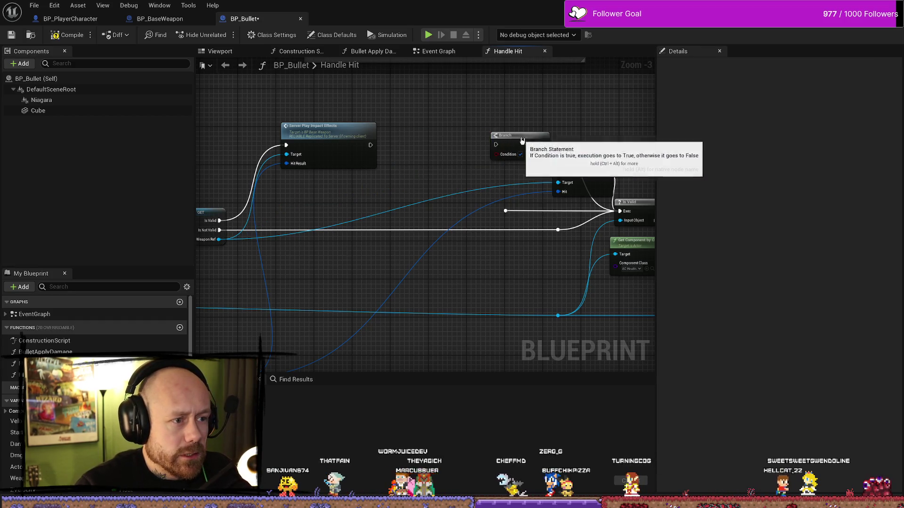
{"action": "left_click", "coordinate": [521, 138]}
{"action": "left_click", "coordinate": [502, 139], "text": "shift"}
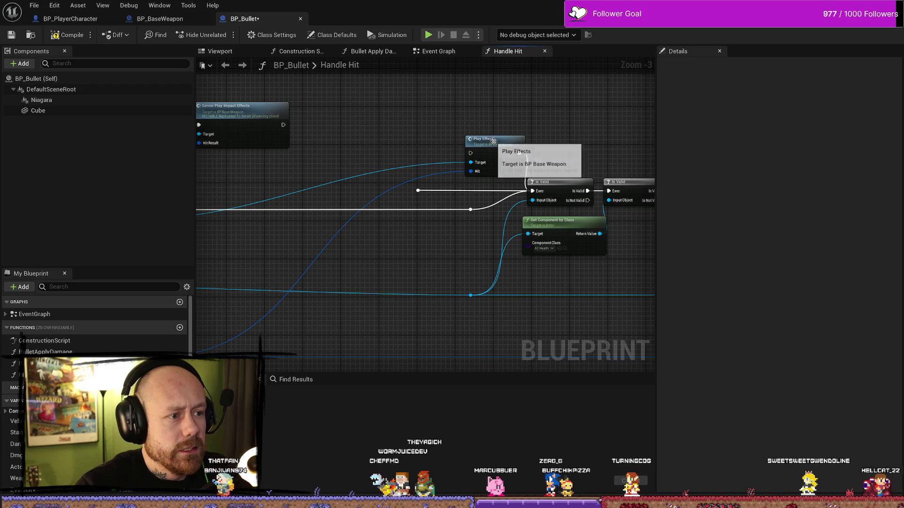
{"action": "key", "text": "Delete"}
- Reposition and rewire Server Play Impact Effects, then compile BP_Bullet
{"action": "mouse_move", "coordinate": [301, 112]}
{"action": "left_mouse_down"}
{"action": "mouse_move", "coordinate": [433, 124]}
{"action": "mouse_move", "coordinate": [553, 188]}
{"action": "mouse_move", "coordinate": [458, 178]}
{"action": "mouse_move", "coordinate": [564, 188]}
{"action": "left_mouse_up"}
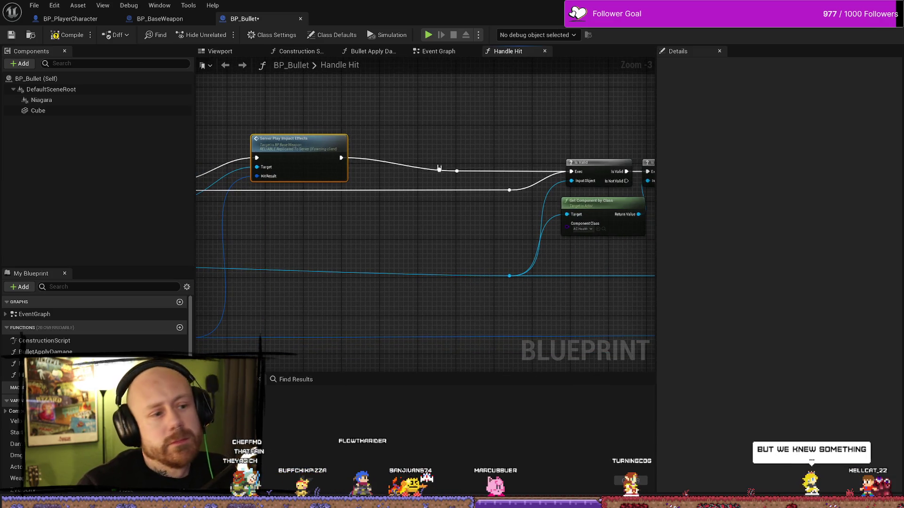
{"action": "left_click_drag", "start_coordinate": [344, 162], "coordinate": [571, 171]}
{"action": "left_click", "coordinate": [472, 146]}
{"action": "key", "text": "ctrl+z"}
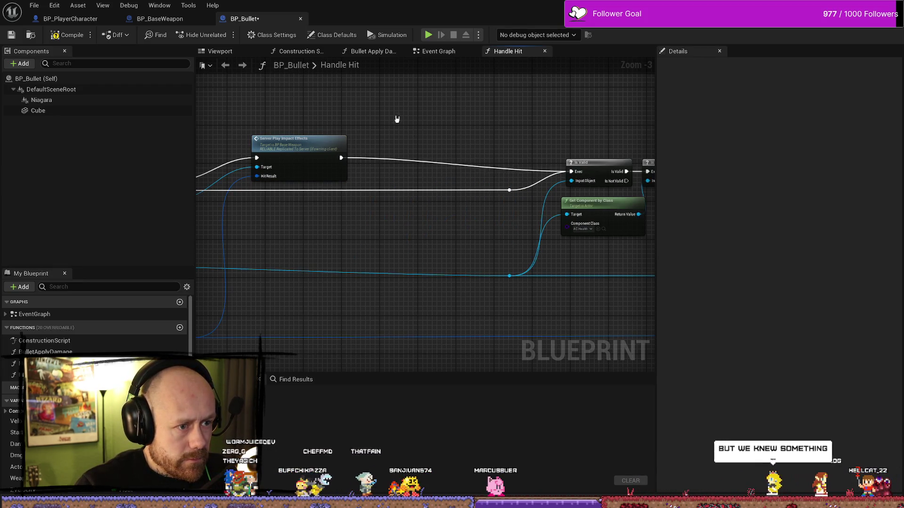
{"action": "left_click", "coordinate": [67, 34]}
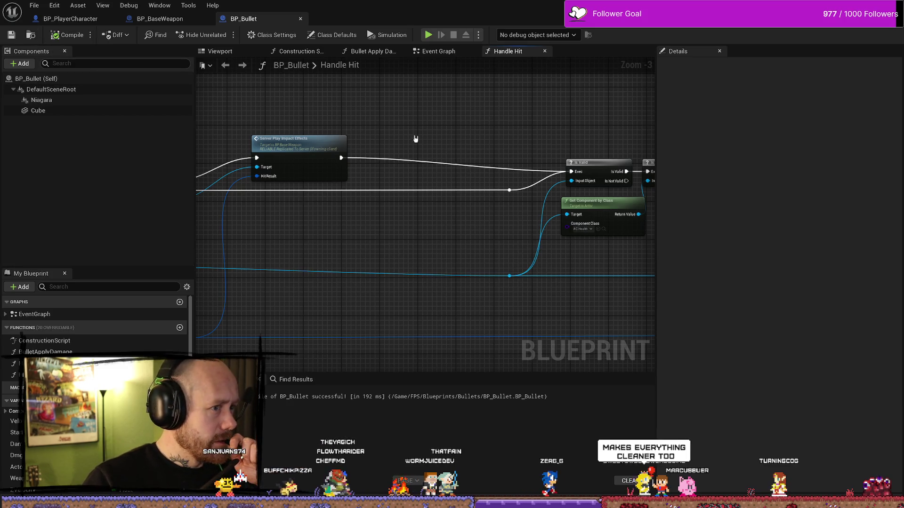
- Shift the Handle Hit node chain to the left and save BP_Bullet
{"action": "scroll", "coordinate": [418, 140], "scroll_direction": "down", "scroll_amount": 3}
{"action": "scroll", "coordinate": [466, 135], "scroll_direction": "up", "scroll_amount": 2}
{"action": "scroll", "coordinate": [484, 146], "scroll_direction": "down", "scroll_amount": 2}
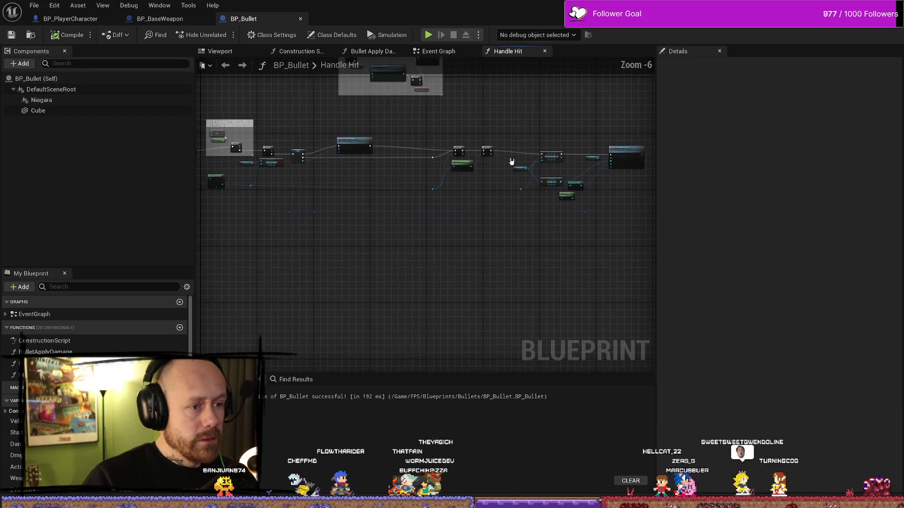
{"action": "scroll", "coordinate": [541, 141], "scroll_direction": "up", "scroll_amount": 1}
{"action": "mouse_move", "coordinate": [561, 130]}
{"action": "left_mouse_down"}
{"action": "mouse_move", "coordinate": [276, 292]}
{"action": "mouse_move", "coordinate": [316, 250]}
{"action": "mouse_move", "coordinate": [393, 262]}
{"action": "left_mouse_up"}
{"action": "mouse_move", "coordinate": [640, 131]}
{"action": "left_mouse_down"}
{"action": "mouse_move", "coordinate": [351, 317]}
{"action": "mouse_move", "coordinate": [347, 256]}
{"action": "mouse_move", "coordinate": [413, 267]}
{"action": "left_mouse_up"}
{"action": "scroll", "coordinate": [412, 267], "scroll_direction": "up", "scroll_amount": 1}
{"action": "mouse_move", "coordinate": [504, 173]}
{"action": "left_mouse_down"}
{"action": "mouse_move", "coordinate": [397, 174]}
{"action": "mouse_move", "coordinate": [389, 187]}
{"action": "mouse_move", "coordinate": [457, 220]}
{"action": "mouse_move", "coordinate": [490, 217]}
{"action": "mouse_move", "coordinate": [408, 140]}
{"action": "left_mouse_up"}
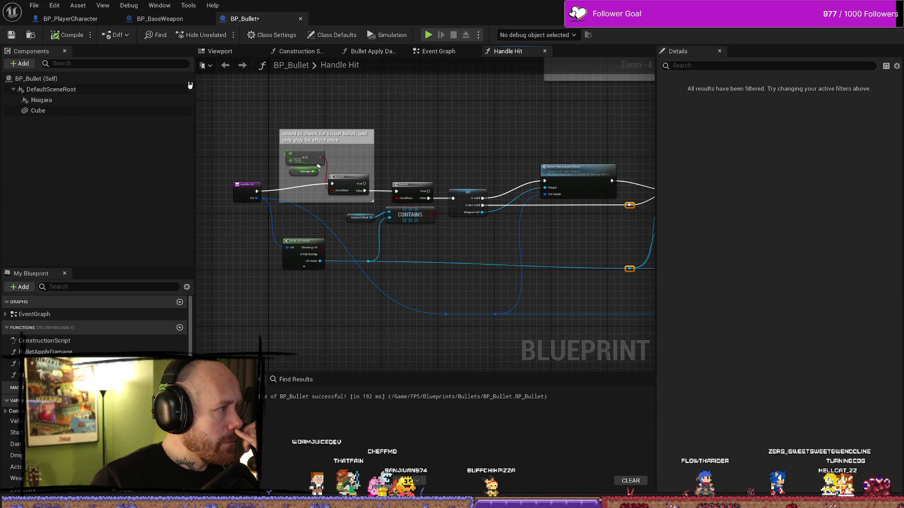
{"action": "left_click", "coordinate": [36, 6]}
{"action": "left_click", "coordinate": [70, 61]}
{"action": "key", "text": "alt+Tab"}
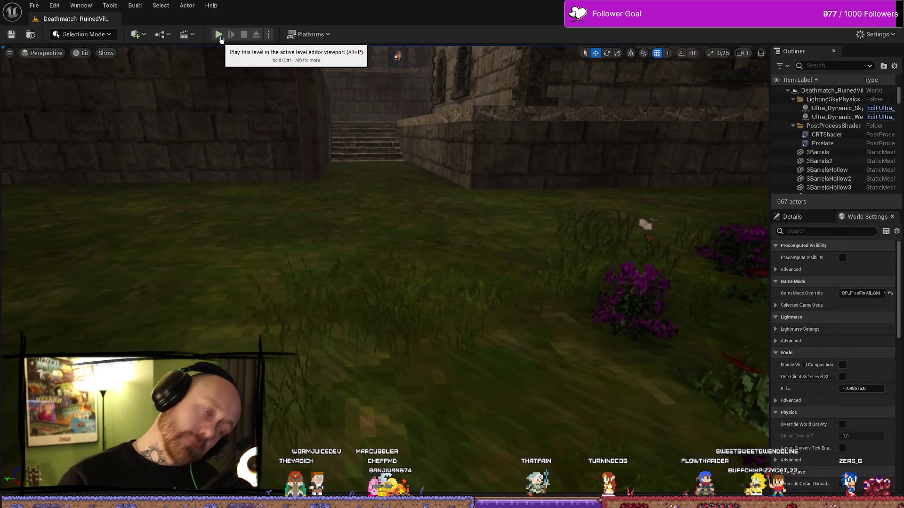
- Start a multiplayer PIE test, arrange the client and server windows, and deploy with the crossbow
{"action": "left_click", "coordinate": [219, 35]}
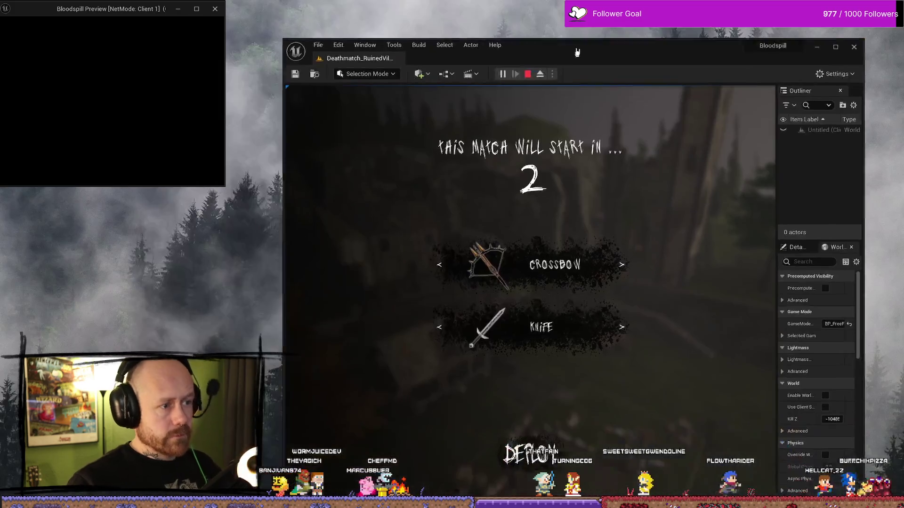
{"action": "mouse_move", "coordinate": [226, 193]}
{"action": "left_mouse_down"}
{"action": "mouse_move", "coordinate": [266, 262]}
{"action": "mouse_move", "coordinate": [368, 366]}
{"action": "left_mouse_up"}
{"action": "left_click_drag", "start_coordinate": [696, 31], "coordinate": [746, 9]}
{"action": "left_click", "coordinate": [583, 418]}
{"action": "key", "text": "w"}
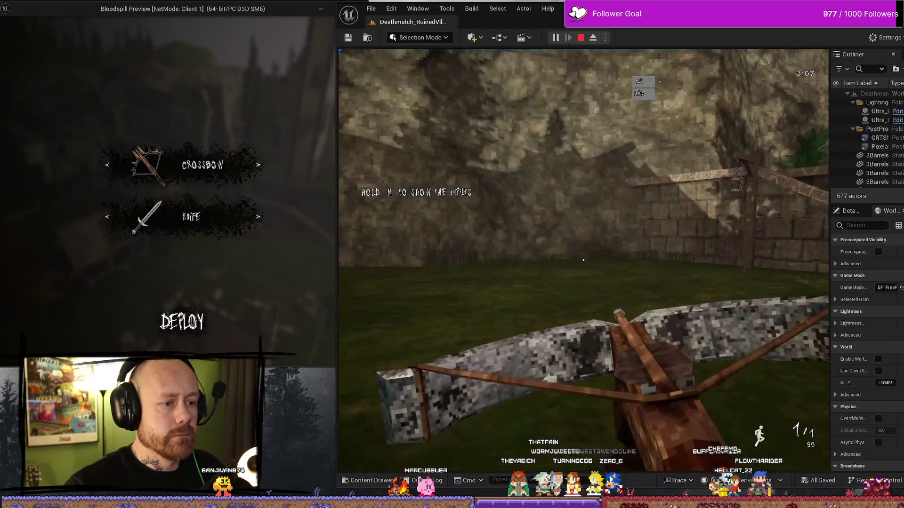
- Deploy Client 1, trade crossbow shots to check blood impacts, then end the session
{"action": "key", "text": "alt+Tab"}
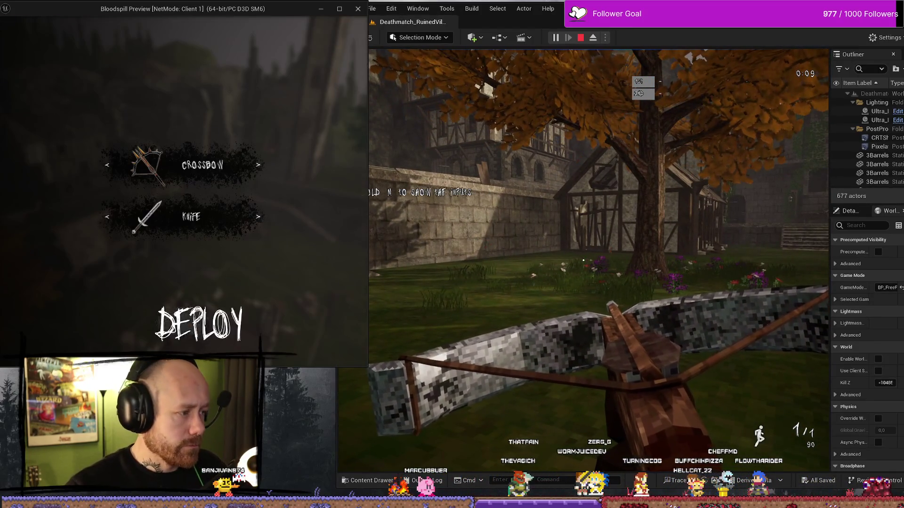
{"action": "left_click", "coordinate": [181, 322]}
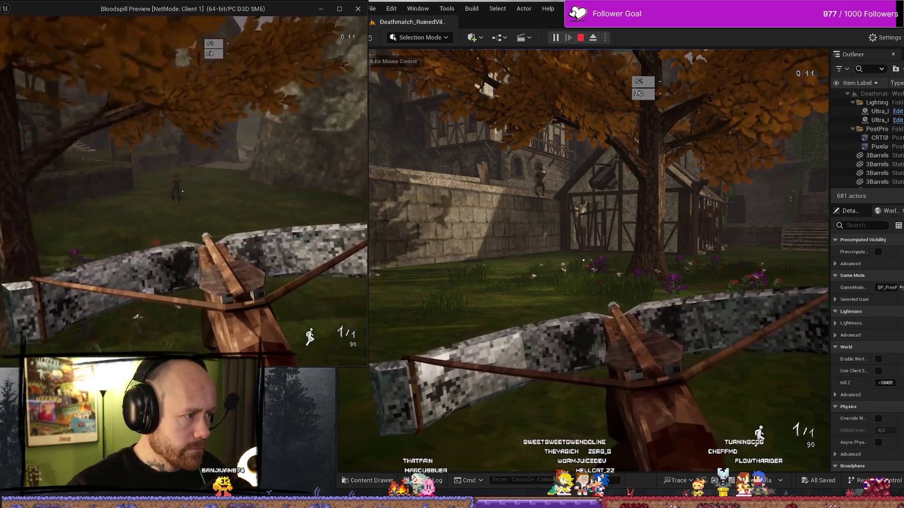
{"action": "left_click", "coordinate": [183, 191]}
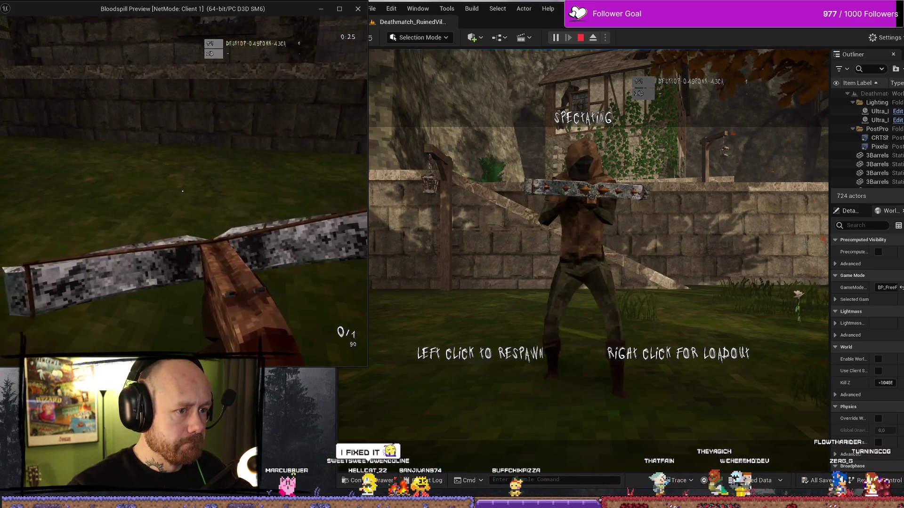
{"action": "key", "text": "r"}
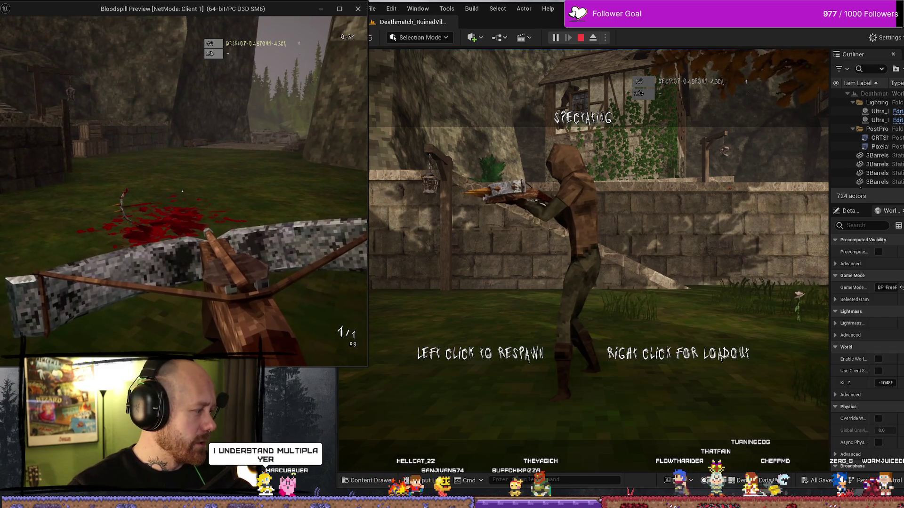
{"action": "left_click", "coordinate": [613, 293]}
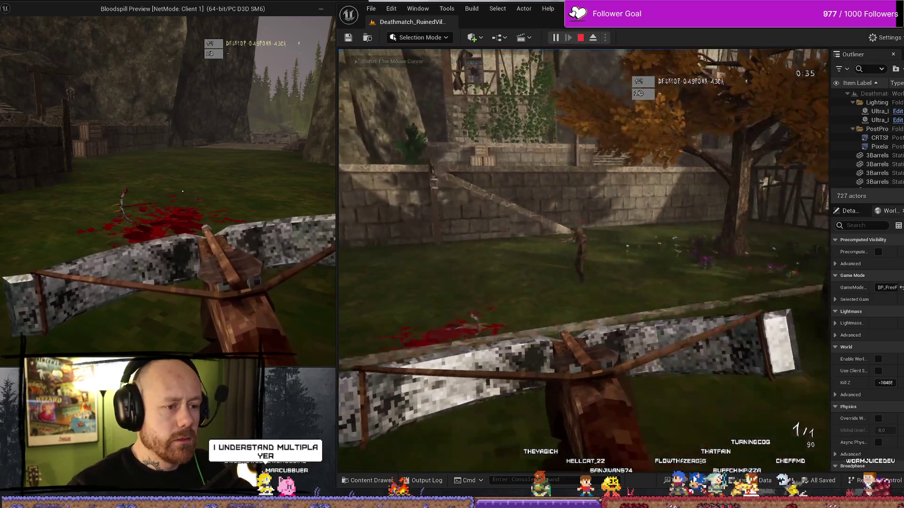
{"action": "left_click", "coordinate": [583, 260]}
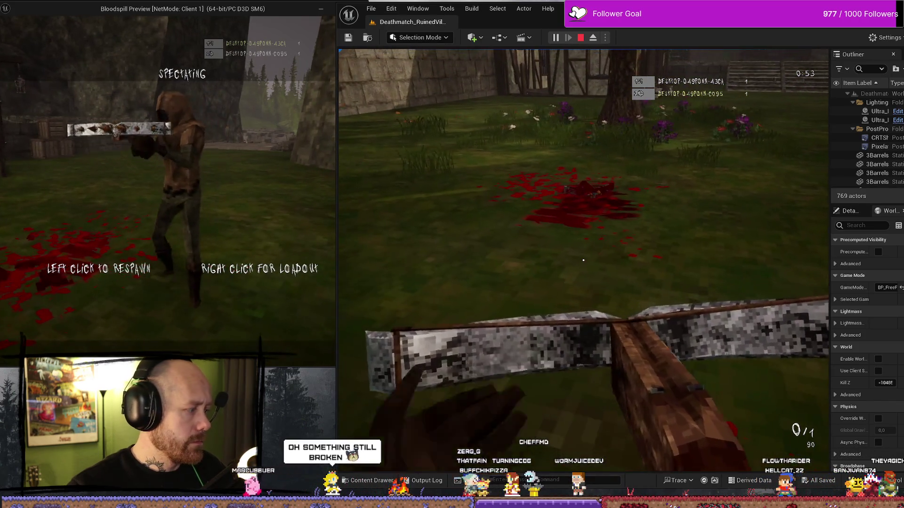
{"action": "key", "text": "Escape"}
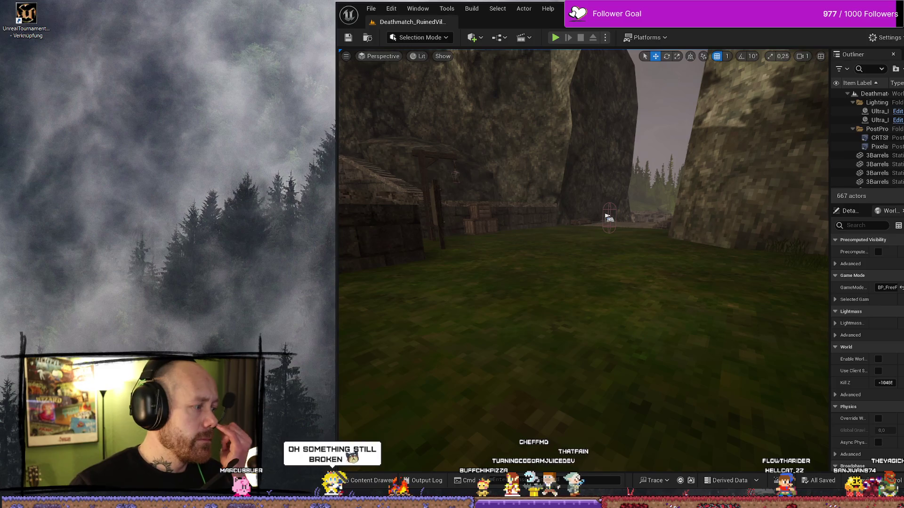
- Pan BP_Bullet's Handle Hit graph from Break Hit Result across to Server Bullet Apply Damage
{"action": "key", "text": "alt+Tab"}
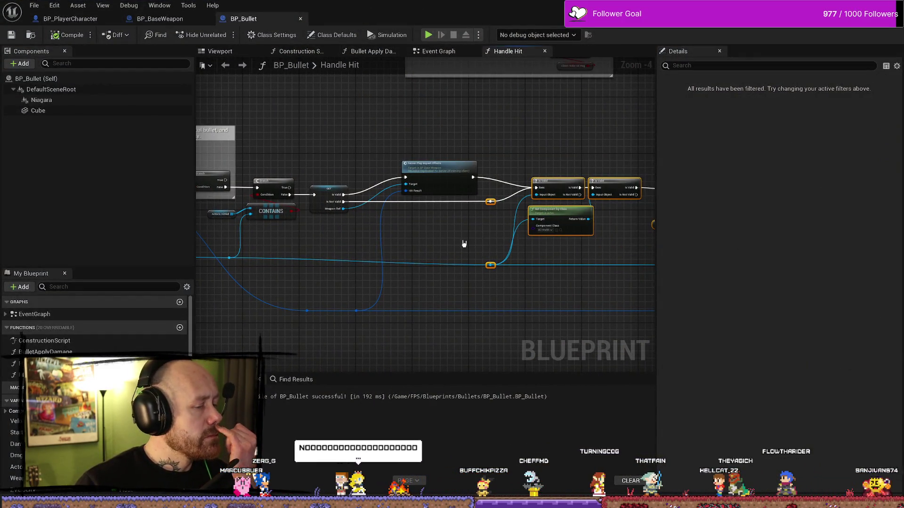
{"action": "left_click_drag", "start_coordinate": [463, 243], "coordinate": [430, 240]}
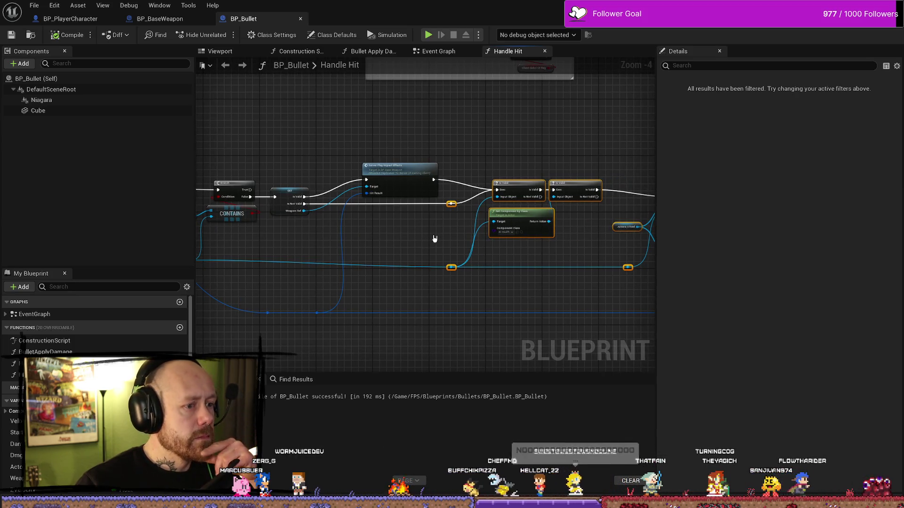
{"action": "scroll", "coordinate": [430, 213], "scroll_direction": "up", "scroll_amount": 2}
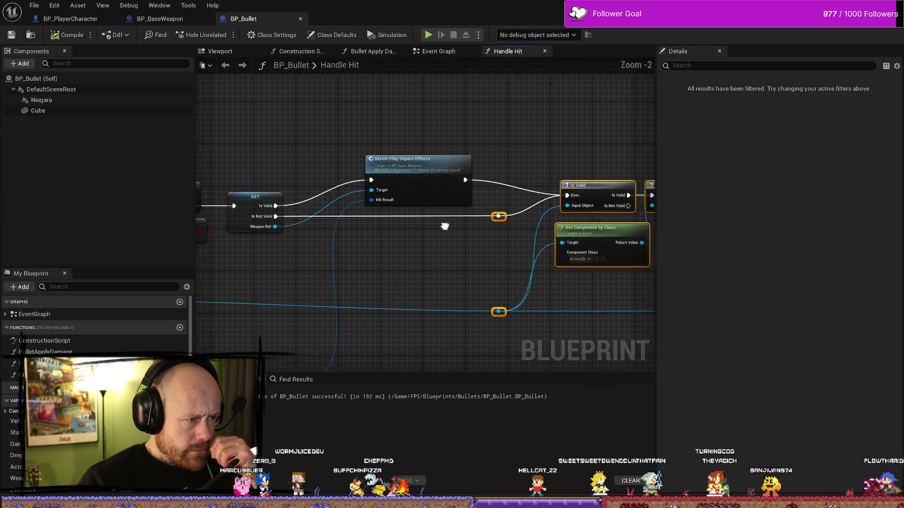
{"action": "mouse_move", "coordinate": [428, 256]}
{"action": "left_mouse_down"}
{"action": "mouse_move", "coordinate": [506, 250]}
{"action": "mouse_move", "coordinate": [471, 250]}
{"action": "mouse_move", "coordinate": [448, 262]}
{"action": "mouse_move", "coordinate": [456, 257]}
{"action": "mouse_move", "coordinate": [416, 252]}
{"action": "left_mouse_up"}
{"action": "mouse_move", "coordinate": [536, 235]}
{"action": "left_mouse_down"}
{"action": "mouse_move", "coordinate": [515, 253]}
{"action": "mouse_move", "coordinate": [485, 250]}
{"action": "left_mouse_up"}
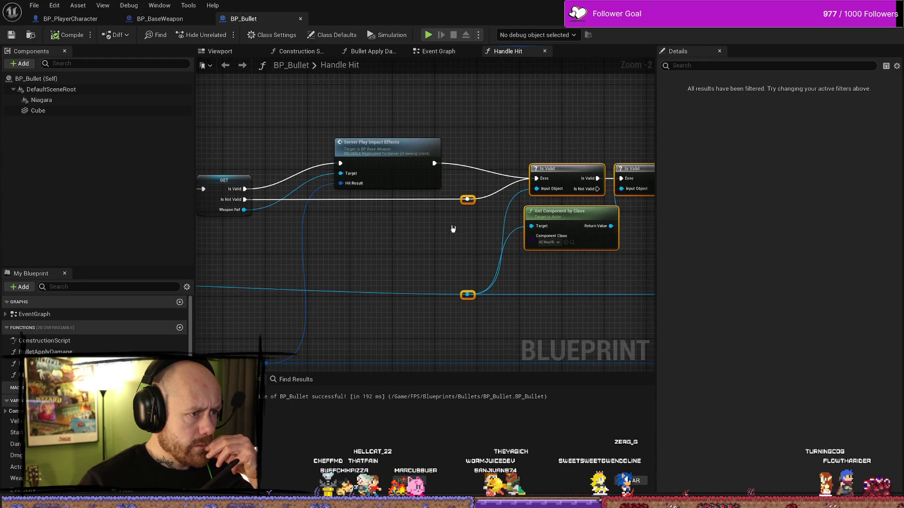
{"action": "scroll", "coordinate": [426, 240], "scroll_direction": "down", "scroll_amount": 8}
{"action": "scroll", "coordinate": [407, 227], "scroll_direction": "up", "scroll_amount": 3}
{"action": "scroll", "coordinate": [408, 228], "scroll_direction": "up", "scroll_amount": 5}
{"action": "left_click_drag", "start_coordinate": [461, 252], "coordinate": [320, 241]}
{"action": "left_click_drag", "start_coordinate": [530, 248], "coordinate": [352, 241]}
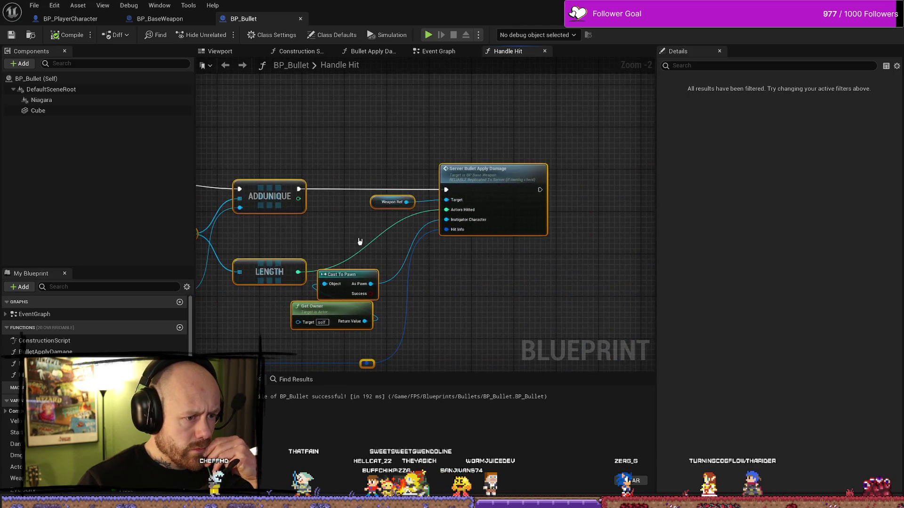
{"action": "scroll", "coordinate": [403, 248], "scroll_direction": "down", "scroll_amount": 2}
- Shift Server Play Impact Effects slightly left, then view BP_PlayerCharacter's Melee Attack graph
{"action": "mouse_move", "coordinate": [325, 169]}
{"action": "left_mouse_down"}
{"action": "mouse_move", "coordinate": [404, 248]}
{"action": "mouse_move", "coordinate": [483, 235]}
{"action": "left_mouse_up"}
{"action": "scroll", "coordinate": [262, 228], "scroll_direction": "up", "scroll_amount": 4}
{"action": "left_click_drag", "start_coordinate": [262, 228], "coordinate": [373, 268]}
{"action": "scroll", "coordinate": [373, 268], "scroll_direction": "down", "scroll_amount": 1}
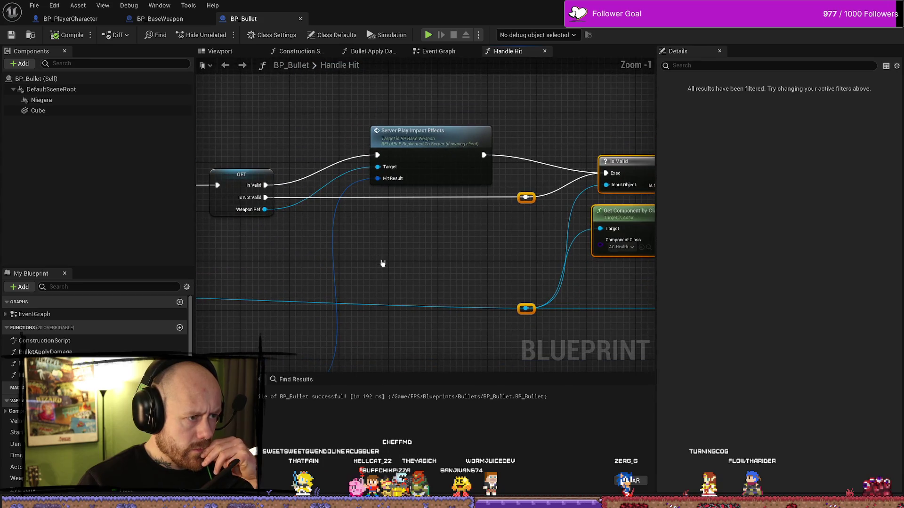
{"action": "mouse_move", "coordinate": [421, 143]}
{"action": "left_mouse_down"}
{"action": "mouse_move", "coordinate": [332, 144]}
{"action": "mouse_move", "coordinate": [377, 143]}
{"action": "left_mouse_up"}
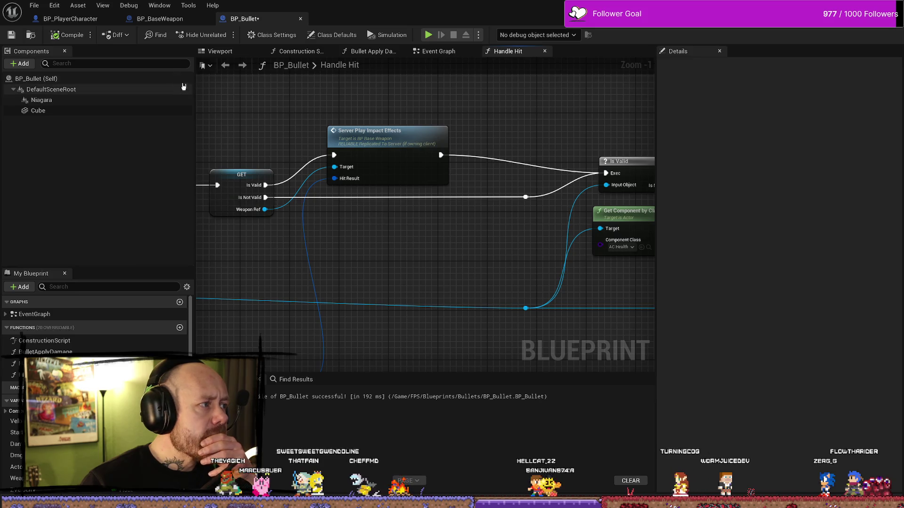
{"action": "left_click", "coordinate": [70, 18]}
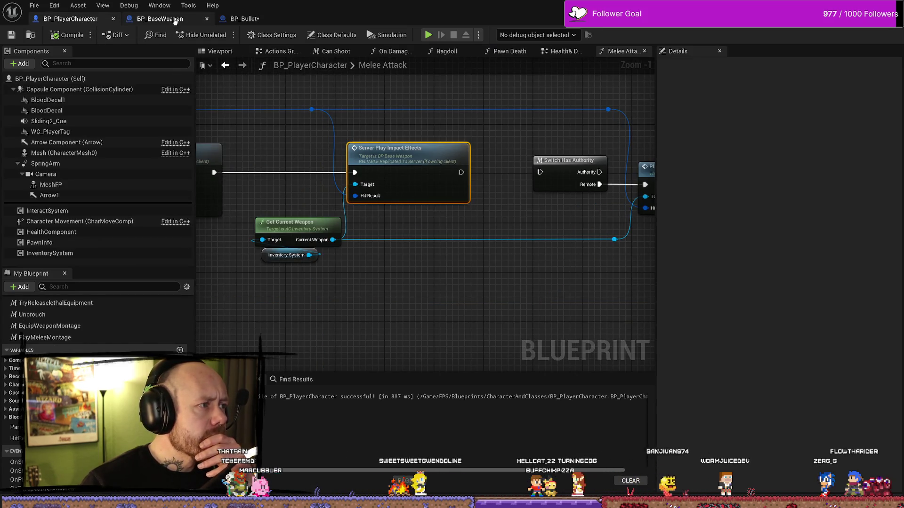
- In BP_BaseWeapon's Effects graph, connect Multicast_PlayImpactEffects directly to Play Effects
{"action": "left_click", "coordinate": [160, 18]}
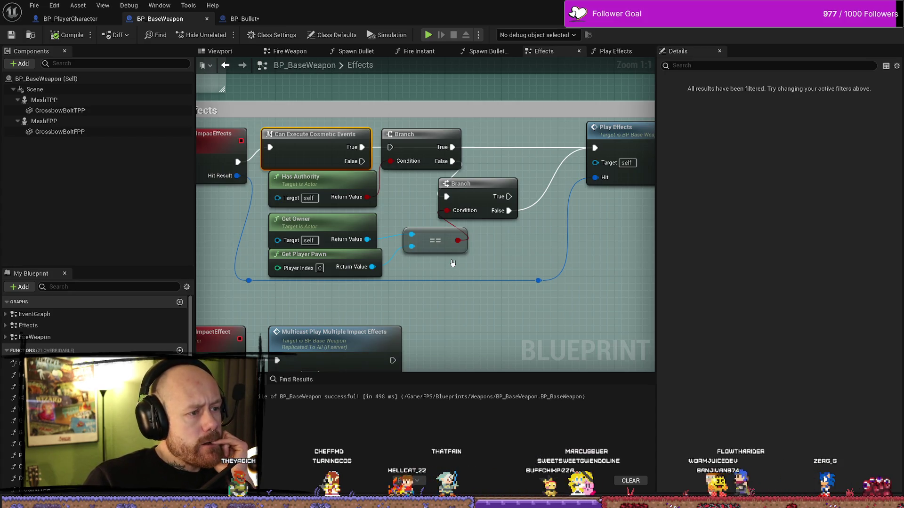
{"action": "mouse_move", "coordinate": [413, 218]}
{"action": "left_mouse_down"}
{"action": "mouse_move", "coordinate": [517, 212]}
{"action": "mouse_move", "coordinate": [489, 221]}
{"action": "left_mouse_up"}
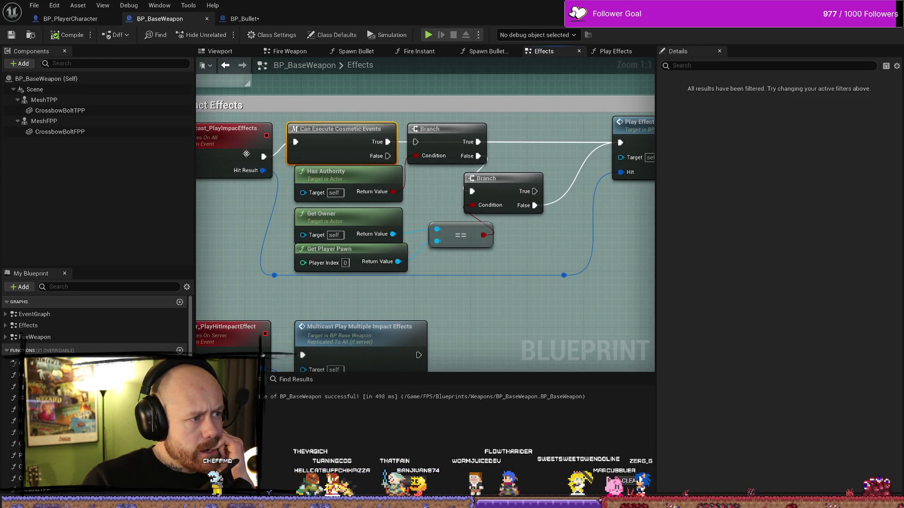
{"action": "mouse_move", "coordinate": [264, 157]}
{"action": "left_mouse_down"}
{"action": "mouse_move", "coordinate": [609, 162]}
{"action": "mouse_move", "coordinate": [616, 144]}
{"action": "left_mouse_up"}
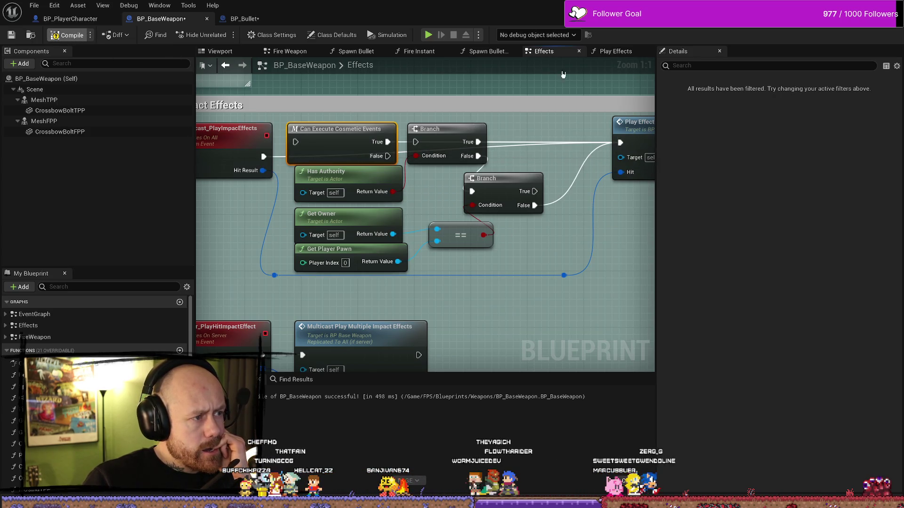
{"action": "left_click_drag", "start_coordinate": [380, 117], "coordinate": [460, 117]}
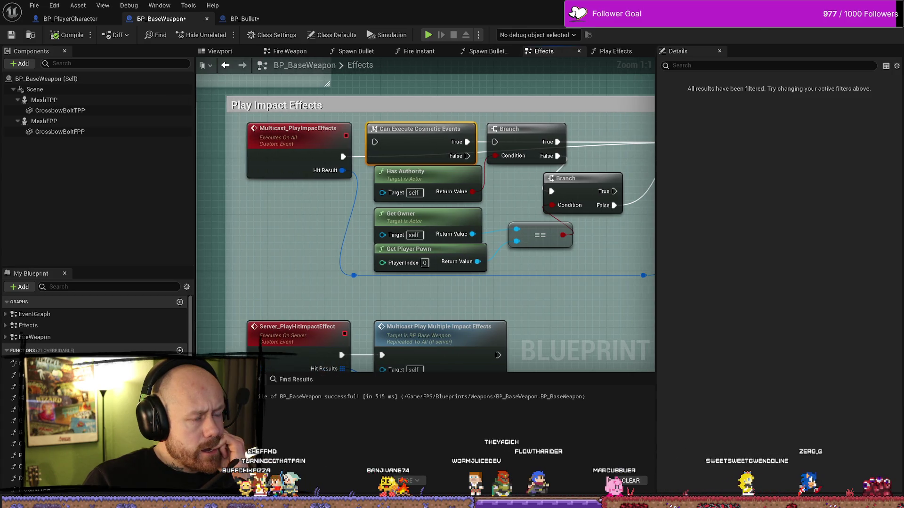
{"action": "key", "text": "alt+Tab"}
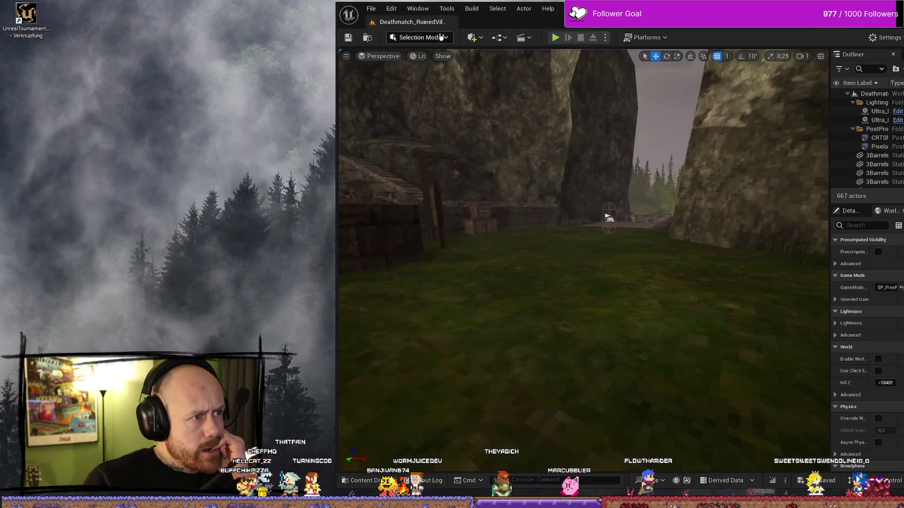
- Start a two-player PIE test, deploy with the crossbow, and shoot the other player from the client
{"action": "key", "text": "alt+p"}
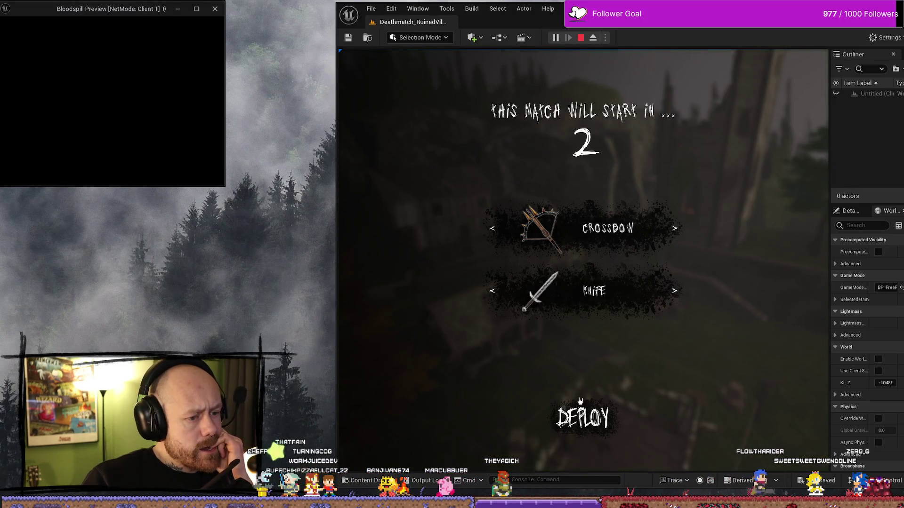
{"action": "left_click", "coordinate": [582, 416]}
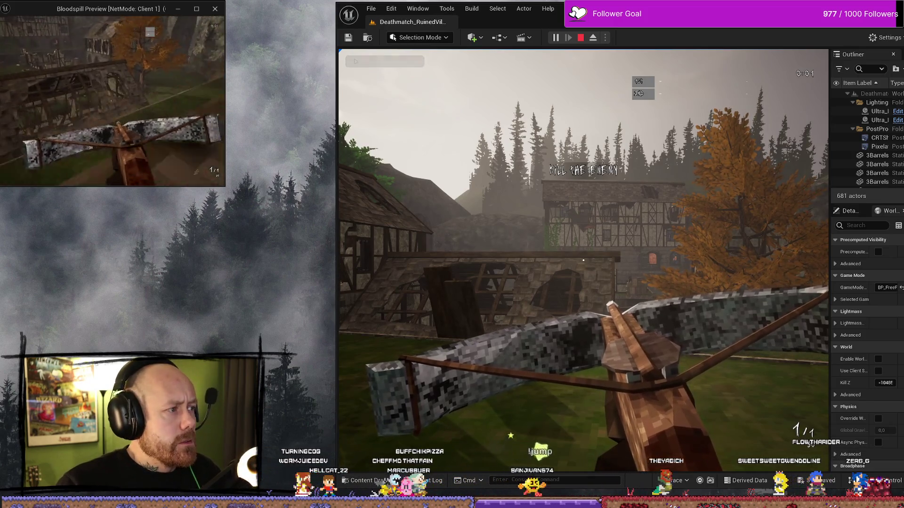
{"action": "key", "text": "shift+w"}
{"action": "key", "text": "w"}
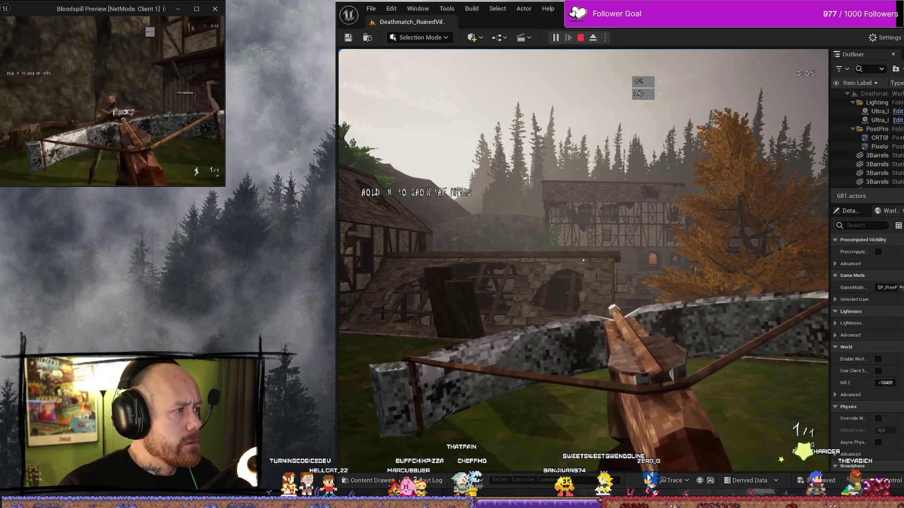
{"action": "left_click", "coordinate": [112, 102]}
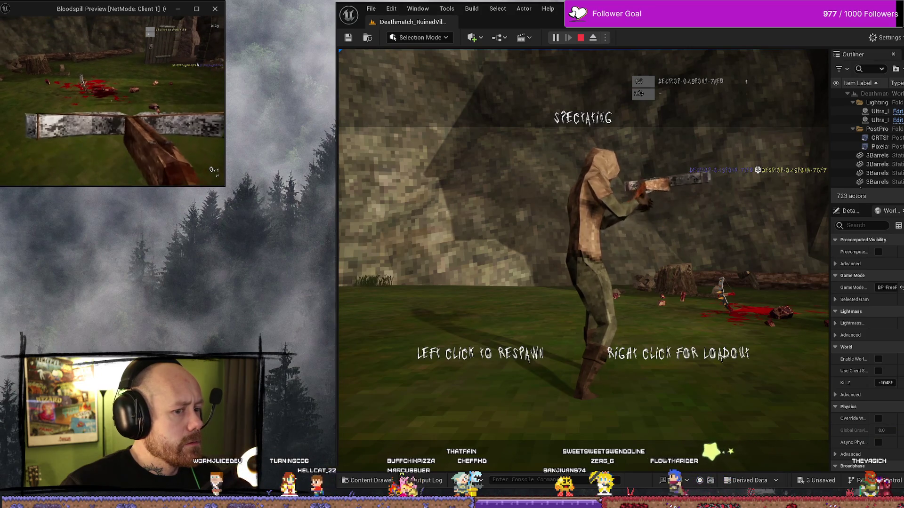
- Respawn the main player, shoot the enemy to check the blood effect, and stop the session
{"action": "left_click", "coordinate": [424, 159]}
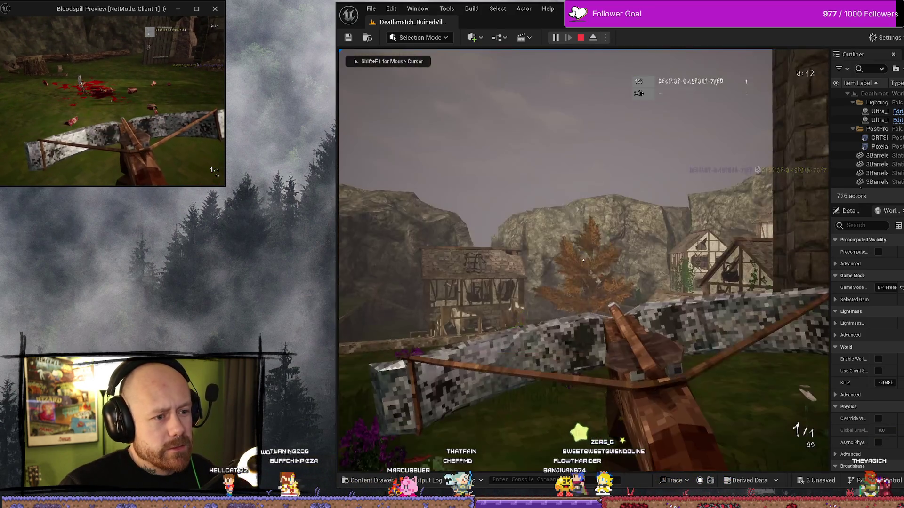
{"action": "key", "text": "w"}
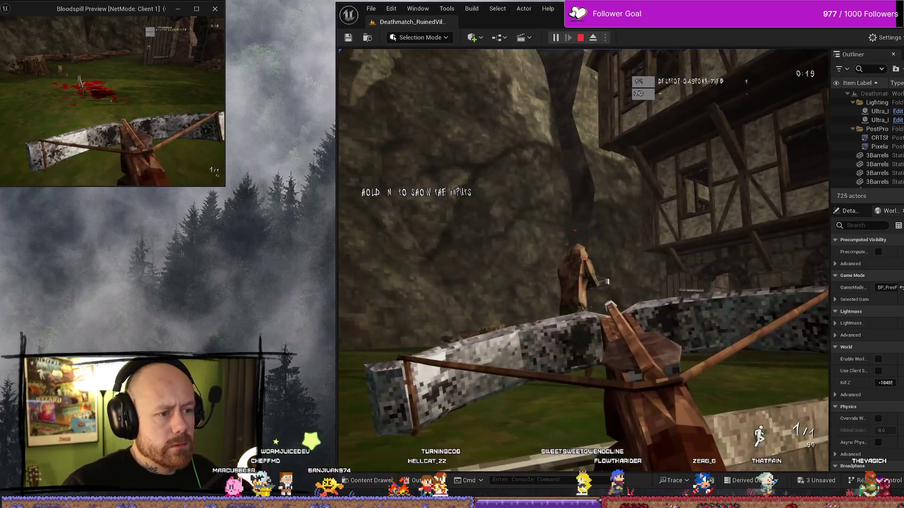
{"action": "left_click", "coordinate": [583, 260]}
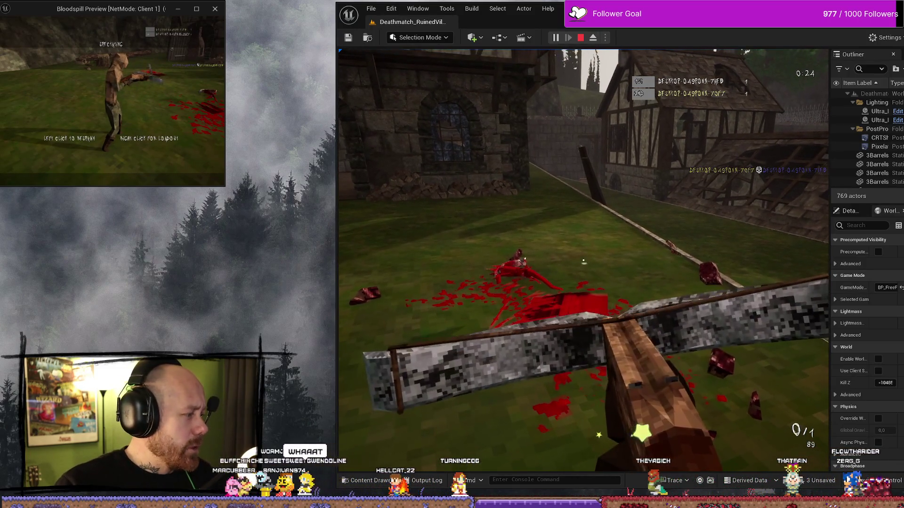
{"action": "key", "text": "Escape"}
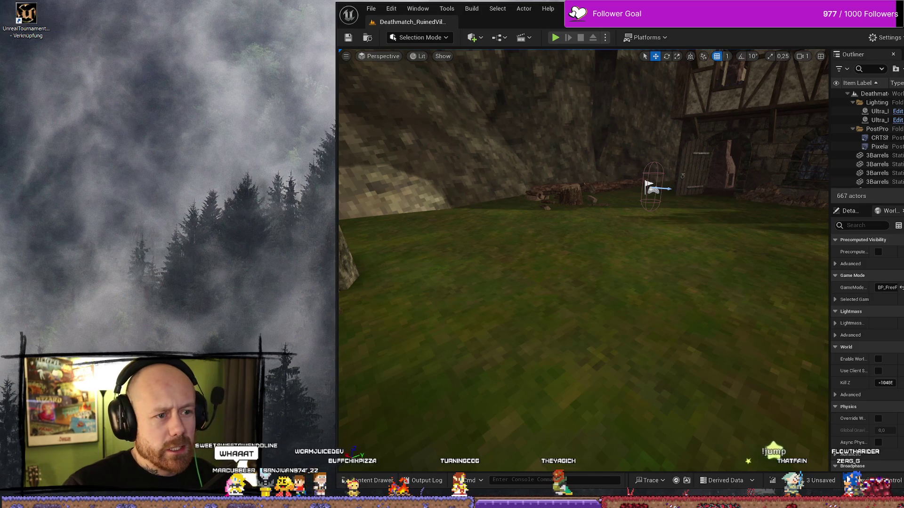
- Raise Can Execute Cosmetic Events in BP_BaseWeapon's Effects graph and save the blueprint
{"action": "mouse_move", "coordinate": [345, 10]}
{"action": "left_mouse_down"}
{"action": "mouse_move", "coordinate": [374, 9]}
{"action": "mouse_move", "coordinate": [334, 19]}
{"action": "mouse_move", "coordinate": [462, 28]}
{"action": "mouse_move", "coordinate": [440, 2]}
{"action": "left_mouse_up"}
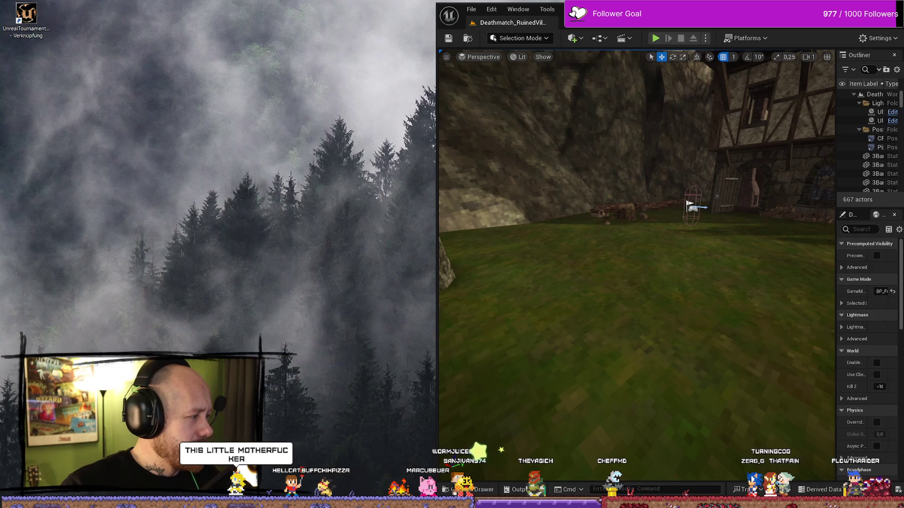
{"action": "key", "text": "alt+Tab"}
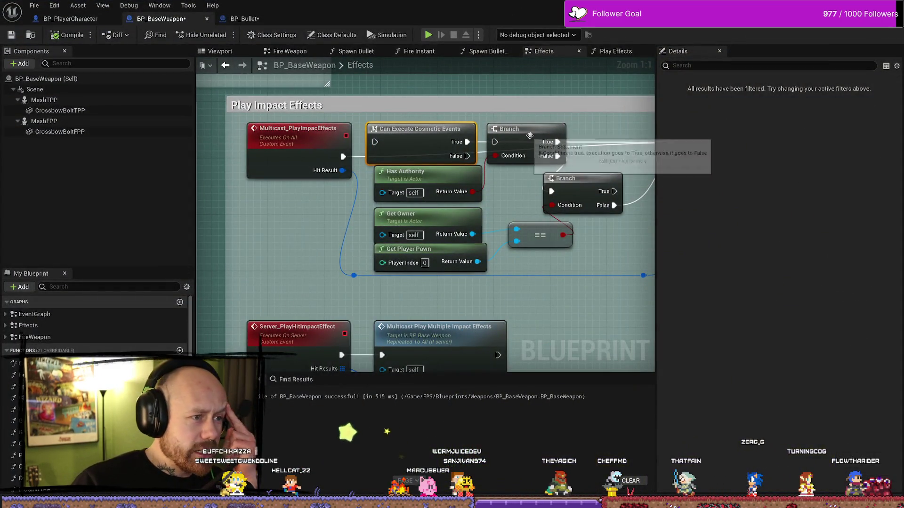
{"action": "left_click_drag", "start_coordinate": [537, 136], "coordinate": [489, 137]}
{"action": "left_click_drag", "start_coordinate": [379, 137], "coordinate": [382, 103]}
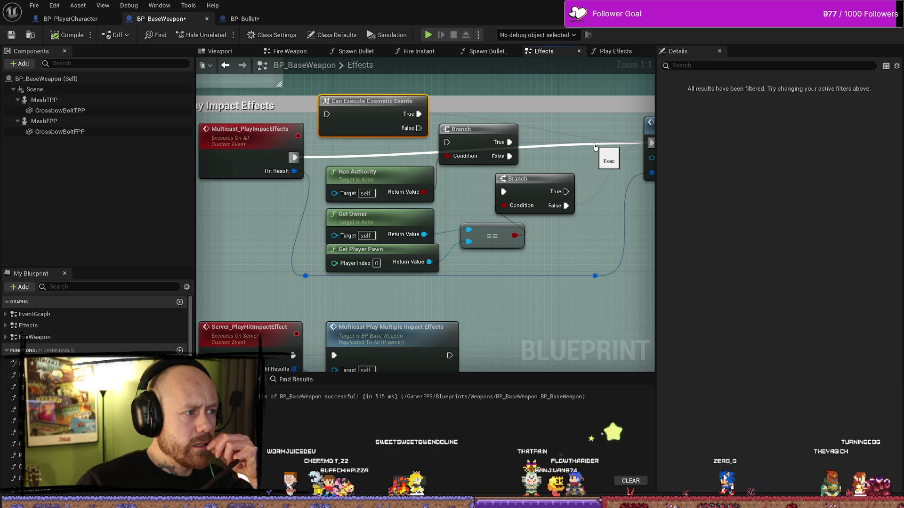
{"action": "left_click_drag", "start_coordinate": [595, 163], "coordinate": [531, 164]}
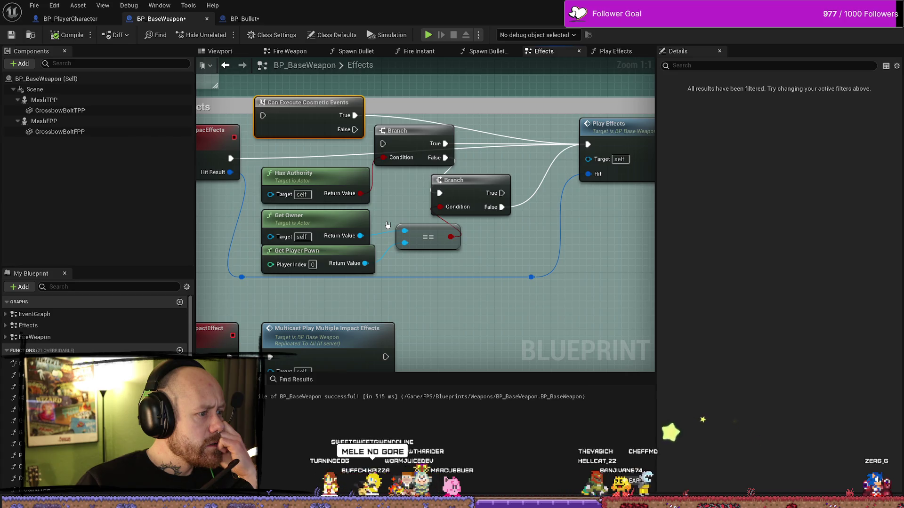
{"action": "left_click", "coordinate": [11, 35]}
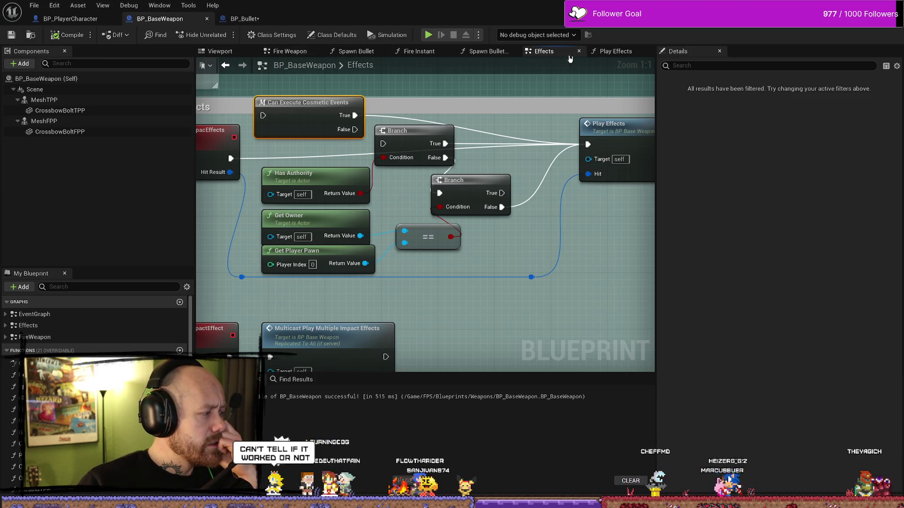
{"action": "key", "text": "super+Down"}
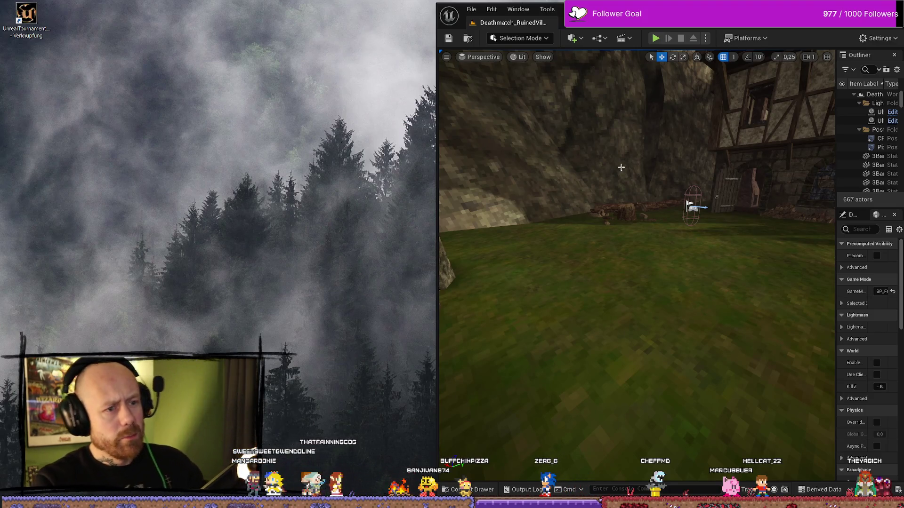
- Wire BP_BaseWeapon's impact event exec output into Can Execute Cosmetic Events
{"action": "key", "text": "ctrl+space"}
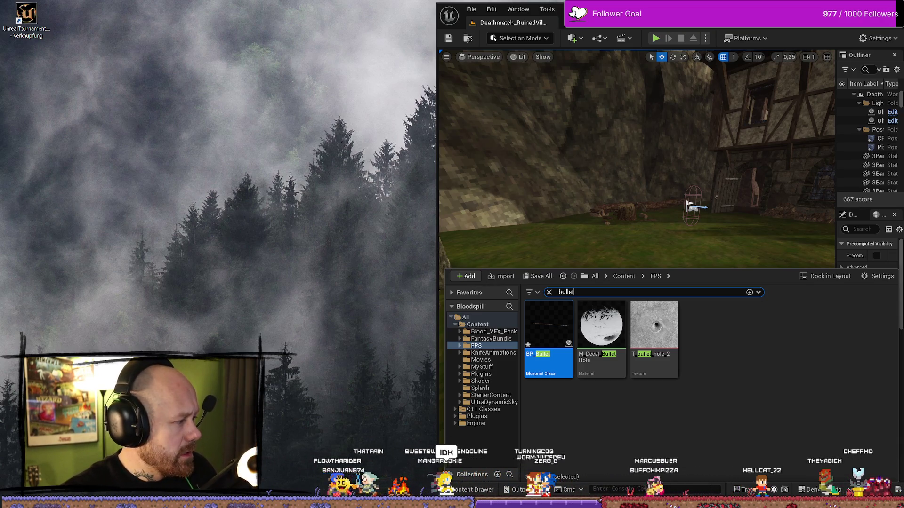
{"action": "key", "text": "alt+Tab"}
{"action": "left_click_drag", "start_coordinate": [365, 160], "coordinate": [263, 116]}
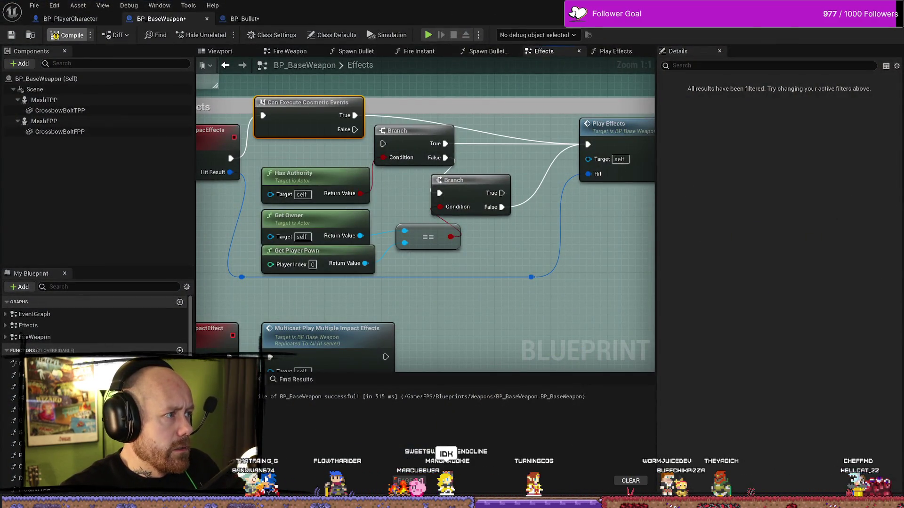
{"action": "key", "text": "alt+Tab"}
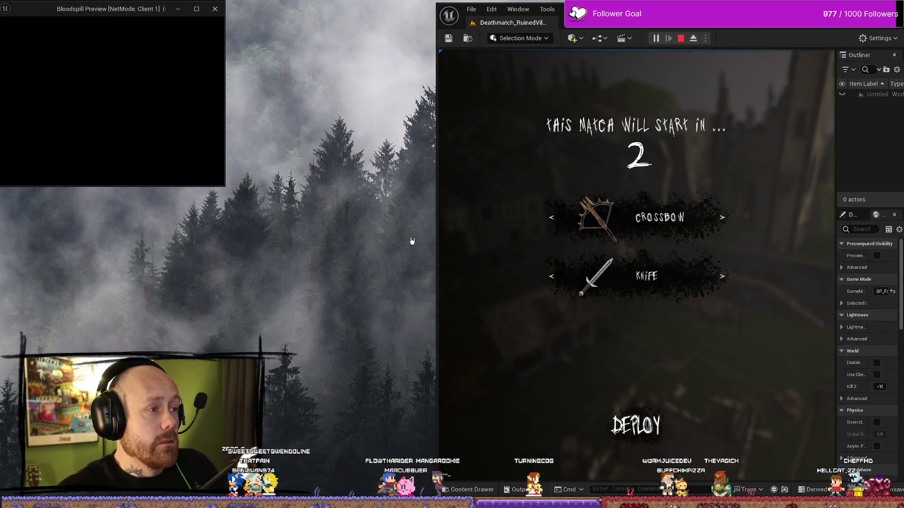
{"action": "left_click_drag", "start_coordinate": [224, 187], "coordinate": [396, 320]}
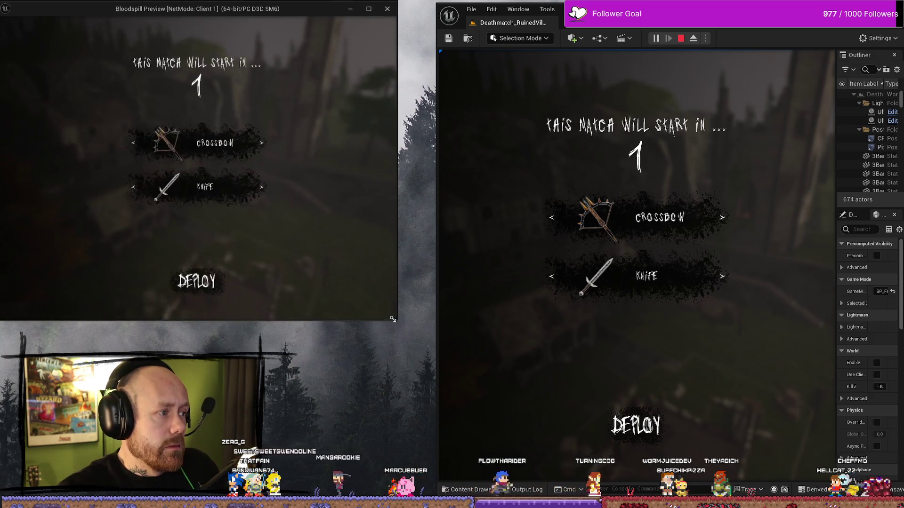
{"action": "left_click", "coordinate": [220, 284]}
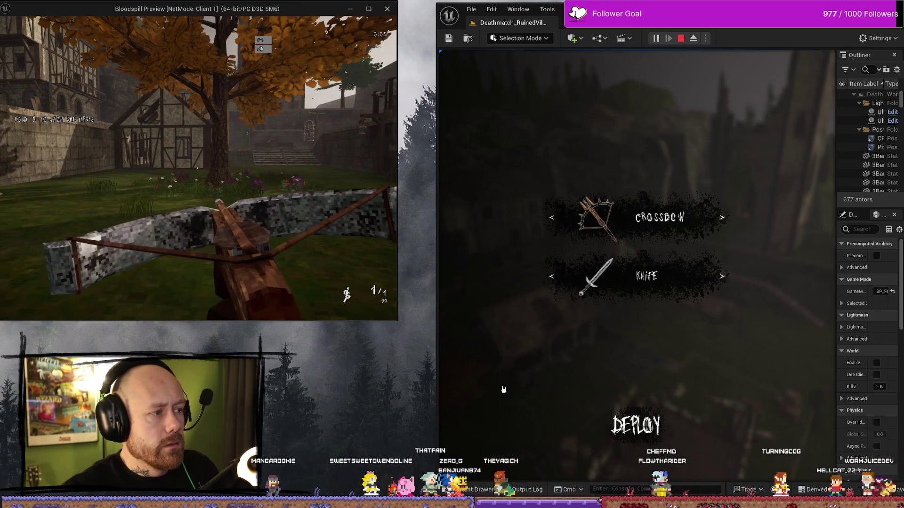
{"action": "left_click", "coordinate": [635, 425]}
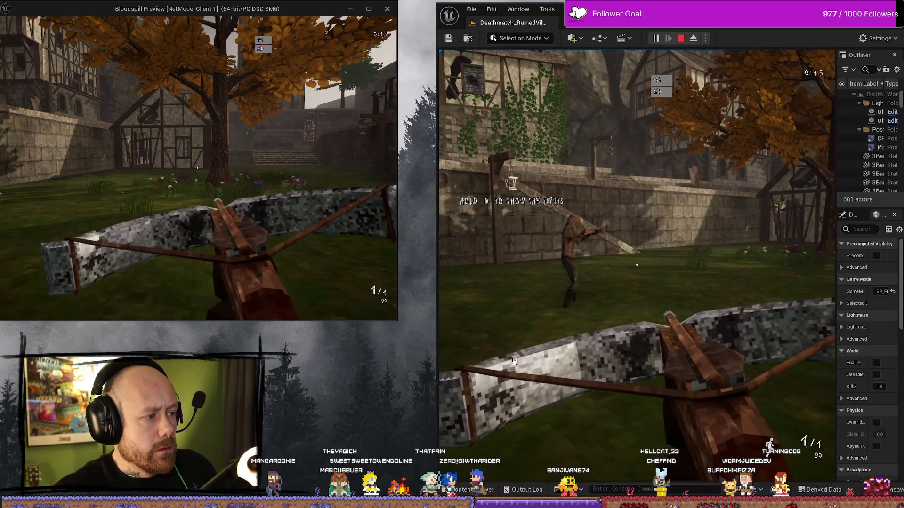
{"action": "key", "text": "alt+Tab"}
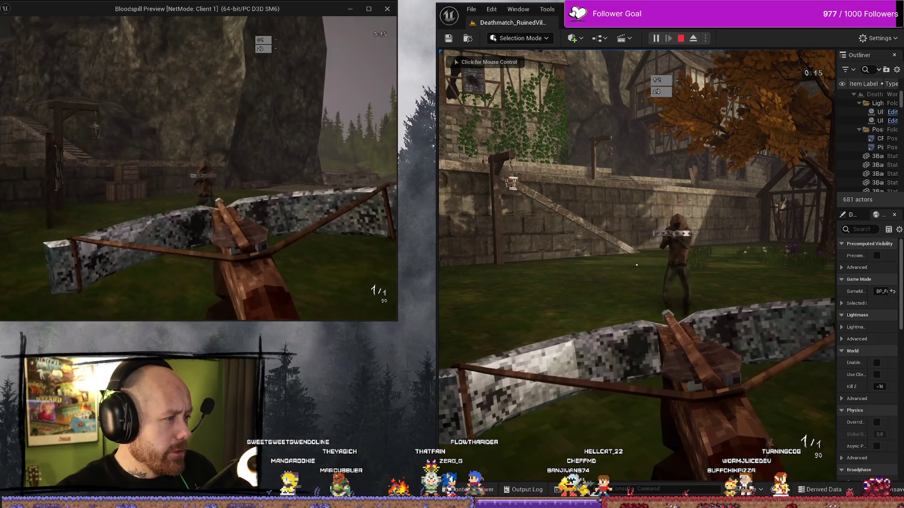
{"action": "left_click", "coordinate": [198, 168]}
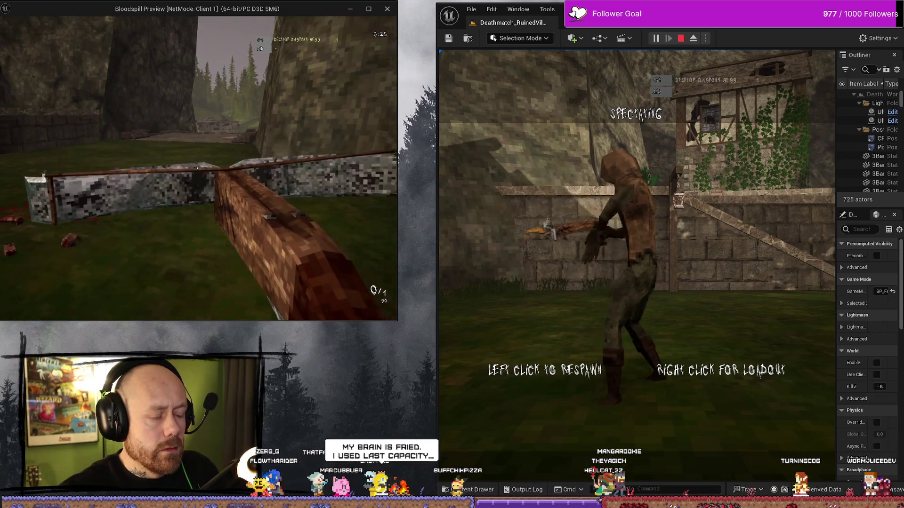
{"action": "key", "text": "r"}
{"action": "left_click", "coordinate": [637, 265]}
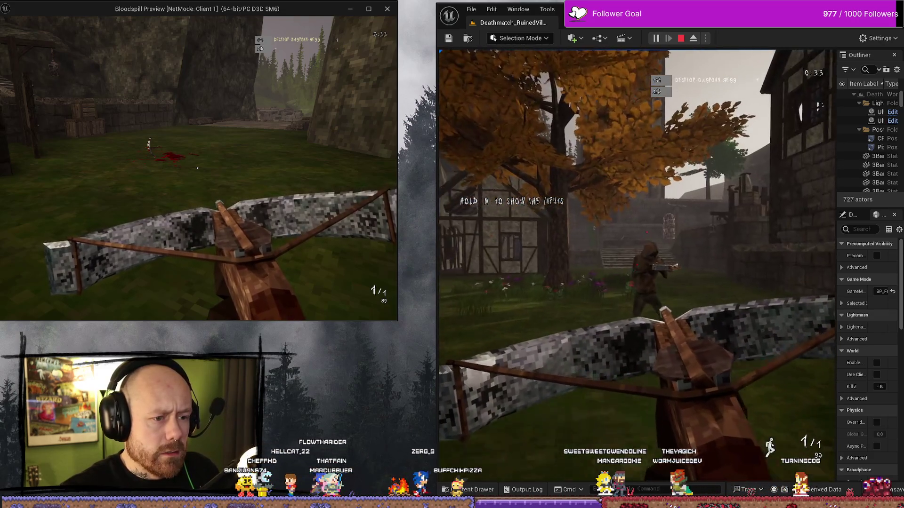
{"action": "left_click", "coordinate": [636, 265]}
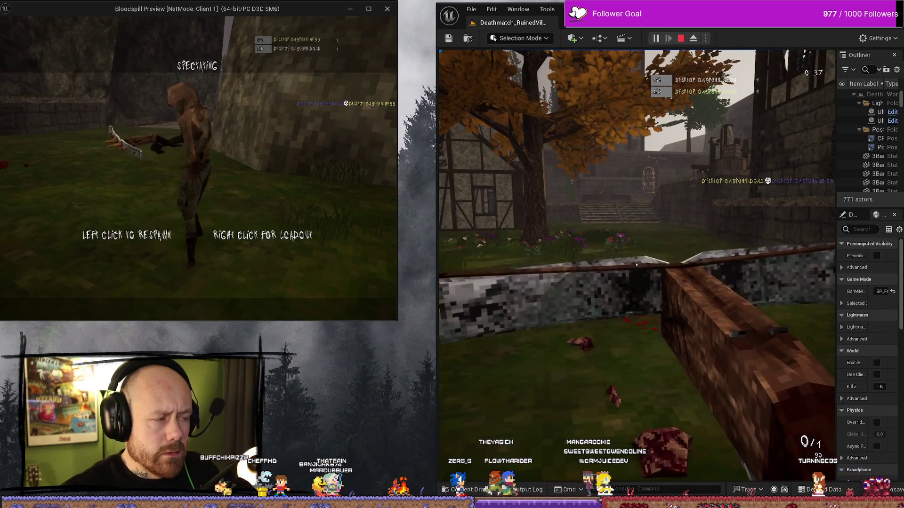
{"action": "key", "text": "alt+Tab"}
{"action": "left_click", "coordinate": [198, 168]}
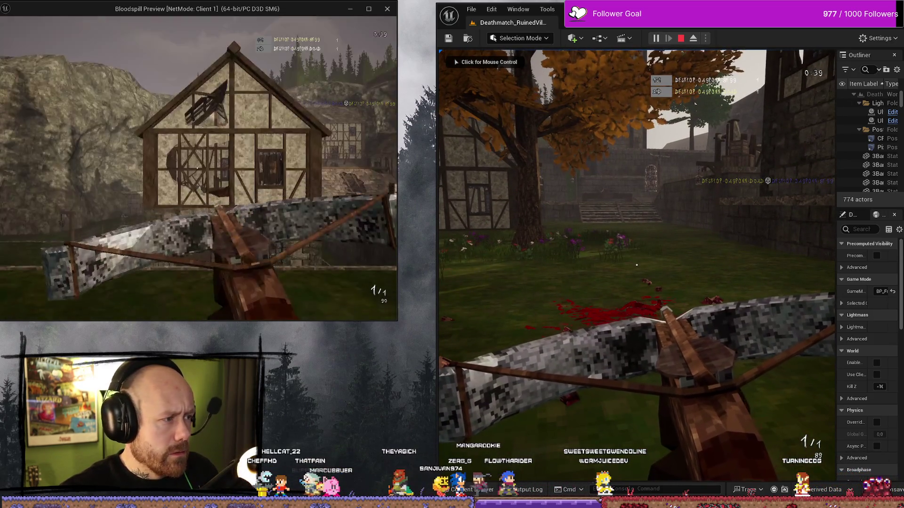
{"action": "key", "text": "w"}
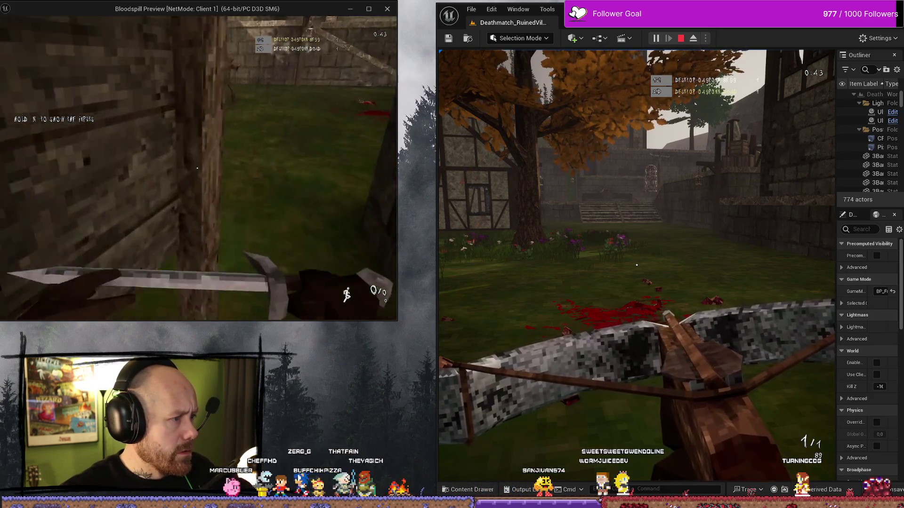
{"action": "left_click", "coordinate": [197, 168]}
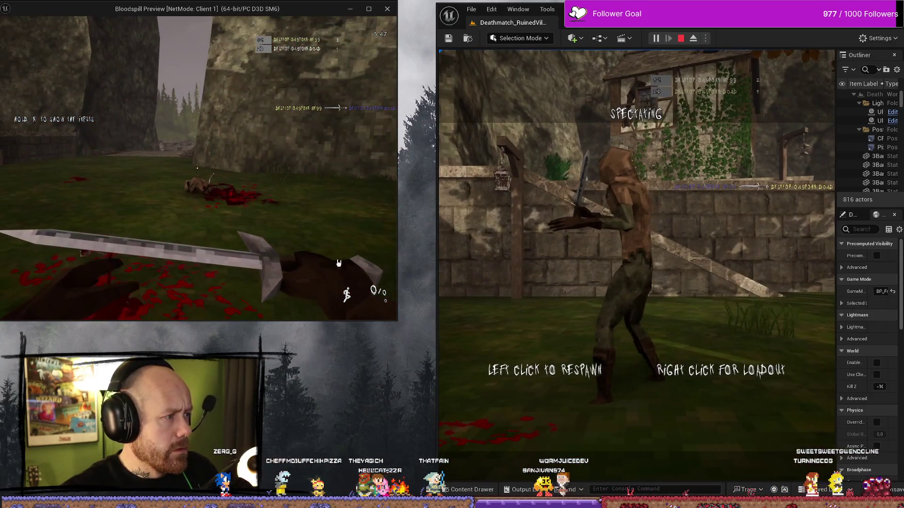
{"action": "left_click", "coordinate": [636, 265]}
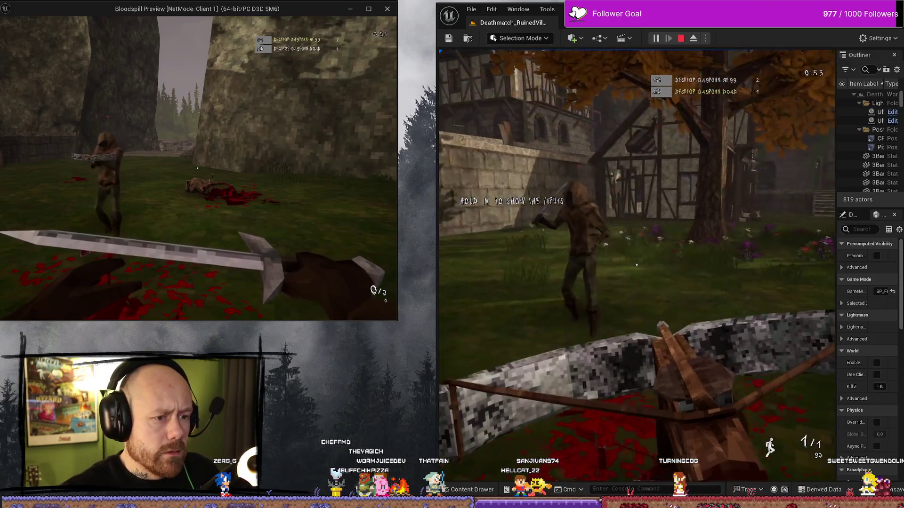
{"action": "key", "text": "2"}
{"action": "left_click", "coordinate": [198, 168]}
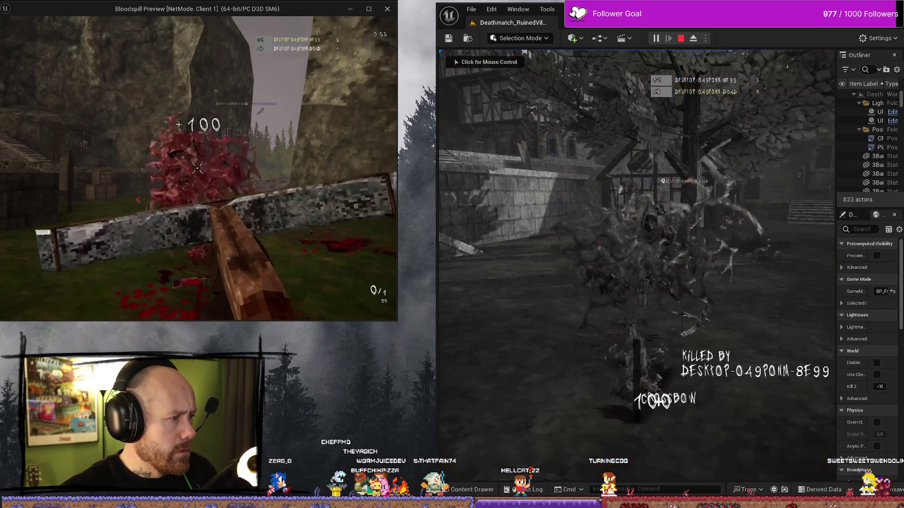
{"action": "key", "text": "Escape"}
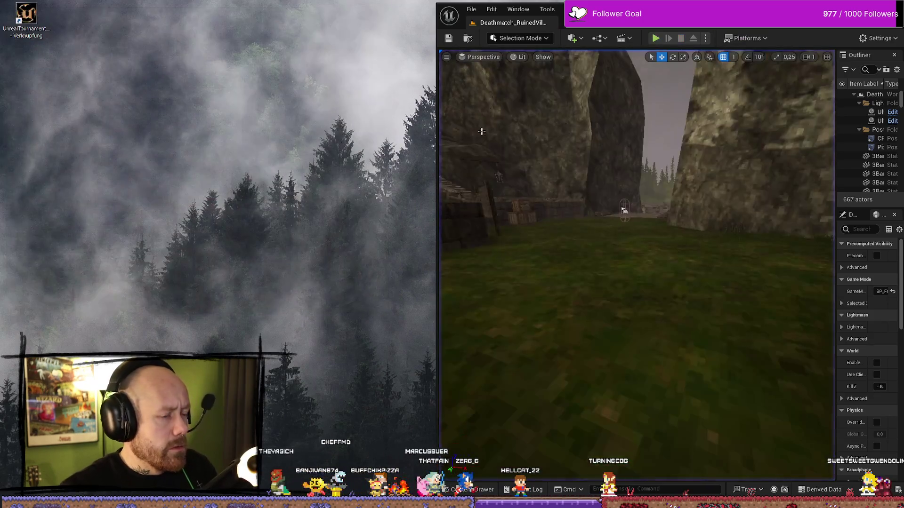
- Rearrange the Branch, Play Effects and Can Execute Cosmetic Events nodes, then compile and save BP_BaseWeapon
{"action": "key", "text": "alt+Tab"}
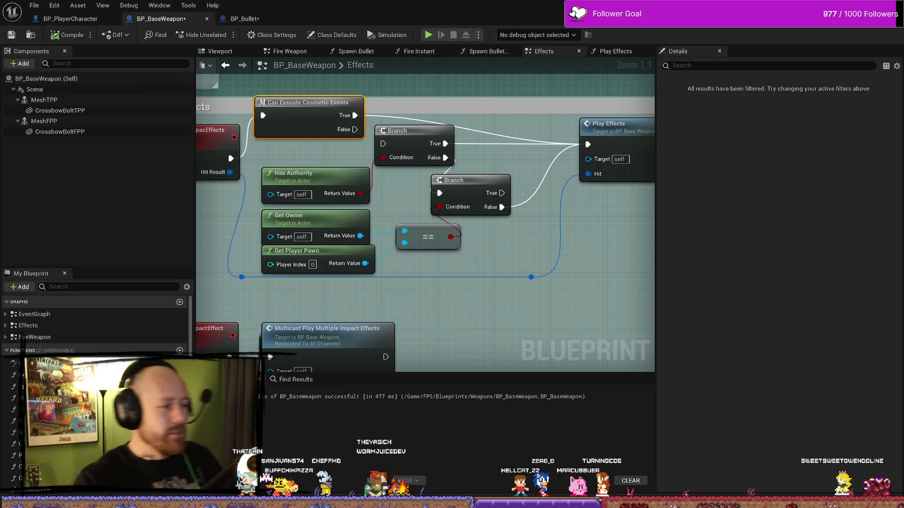
{"action": "mouse_move", "coordinate": [582, 304]}
{"action": "left_mouse_down"}
{"action": "mouse_move", "coordinate": [259, 181]}
{"action": "mouse_move", "coordinate": [255, 156]}
{"action": "left_mouse_up"}
{"action": "left_click_drag", "start_coordinate": [397, 137], "coordinate": [397, 159]}
{"action": "left_click", "coordinate": [528, 169]}
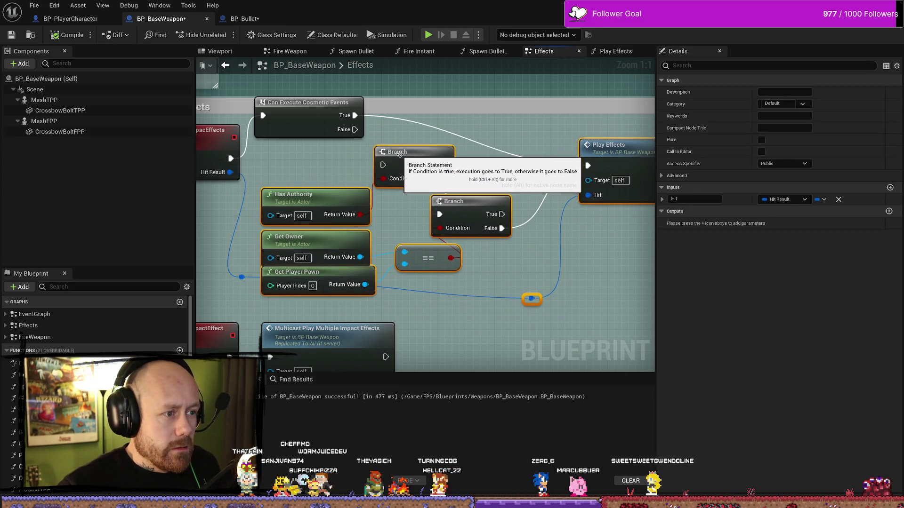
{"action": "mouse_move", "coordinate": [615, 141]}
{"action": "left_mouse_down"}
{"action": "mouse_move", "coordinate": [615, 131]}
{"action": "mouse_move", "coordinate": [615, 152]}
{"action": "left_mouse_up"}
{"action": "mouse_move", "coordinate": [306, 112]}
{"action": "left_mouse_down"}
{"action": "mouse_move", "coordinate": [326, 152]}
{"action": "mouse_move", "coordinate": [326, 132]}
{"action": "left_mouse_up"}
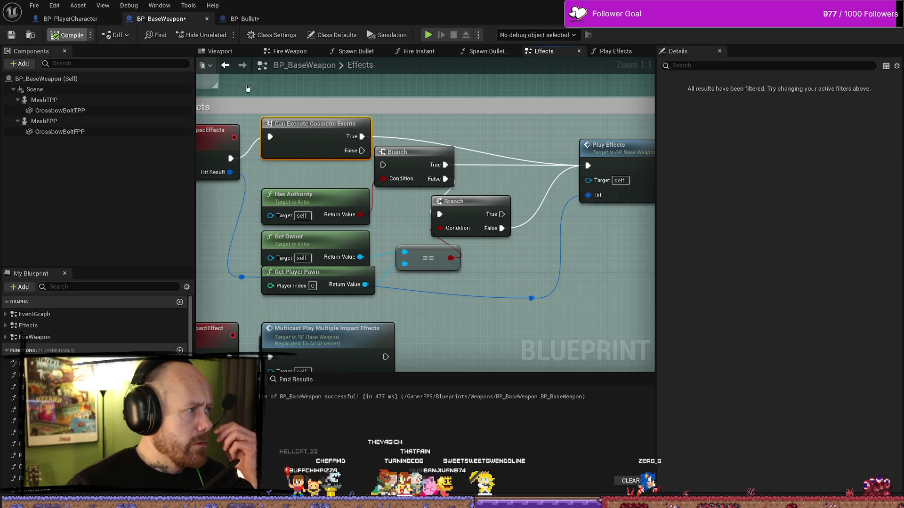
{"action": "key", "text": "F7"}
{"action": "left_click", "coordinate": [12, 35]}
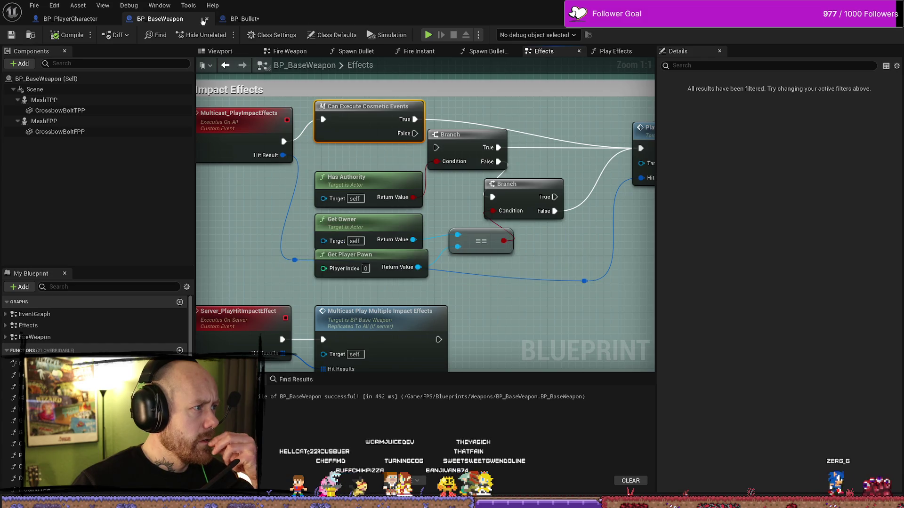
- Inspect the Is Valid and GET nodes in BP_Bullet's Handle Hit graph
{"action": "left_click", "coordinate": [282, 18]}
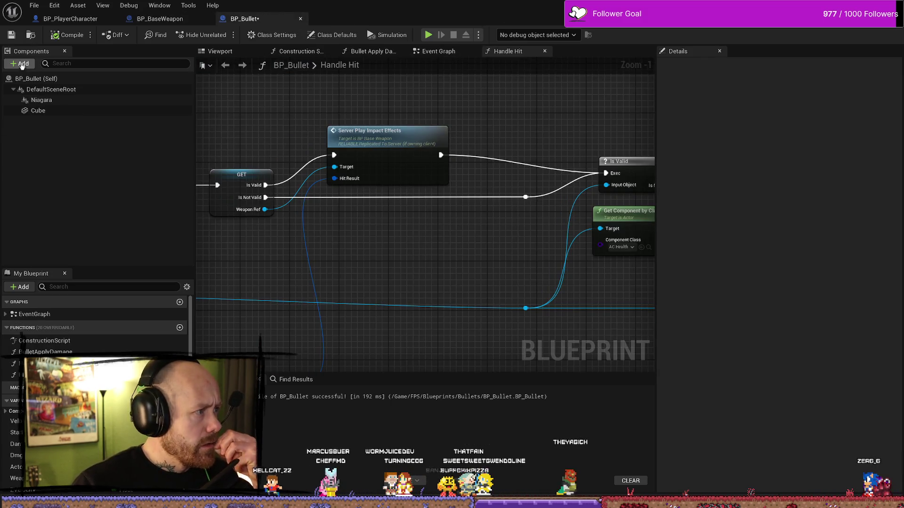
{"action": "left_click_drag", "start_coordinate": [515, 243], "coordinate": [488, 250]}
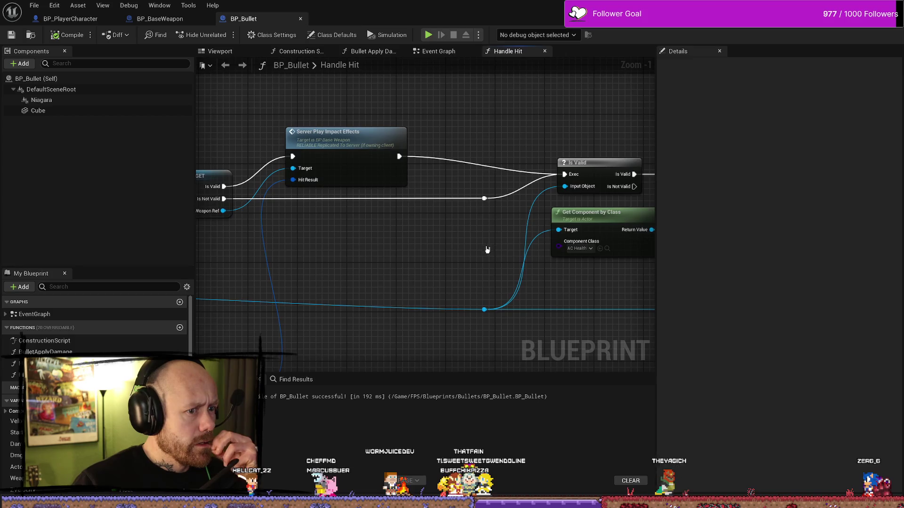
{"action": "left_click_drag", "start_coordinate": [499, 104], "coordinate": [488, 137]}
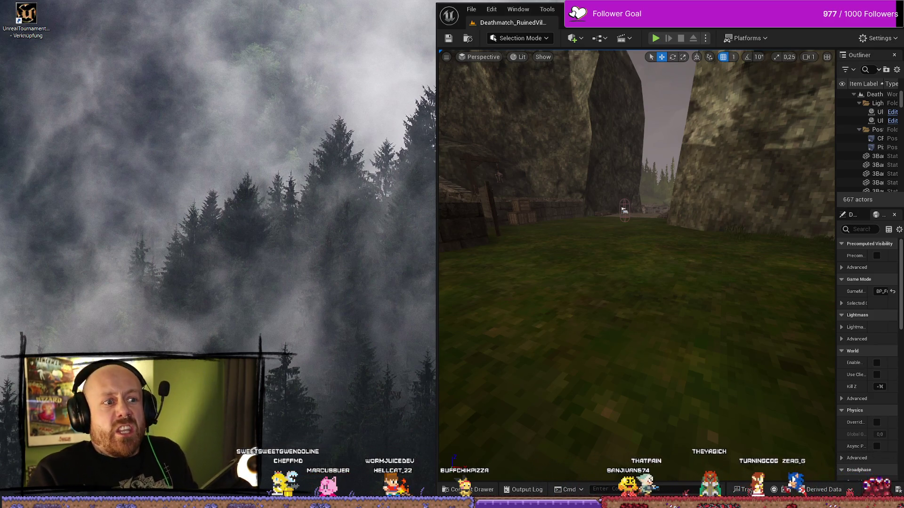
- Start a two-player PIE session, enlarge the Client 1 window, and deploy into the match
{"action": "left_click", "coordinate": [706, 39]}
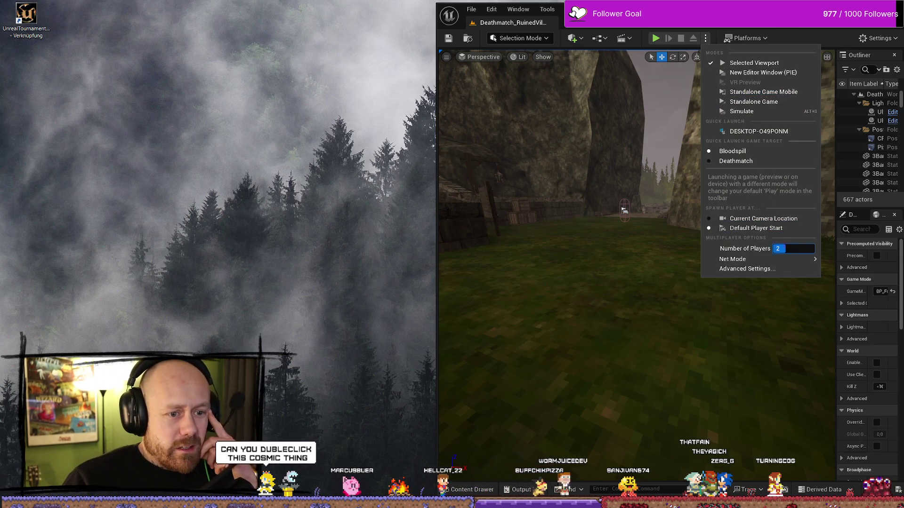
{"action": "left_click", "coordinate": [655, 38]}
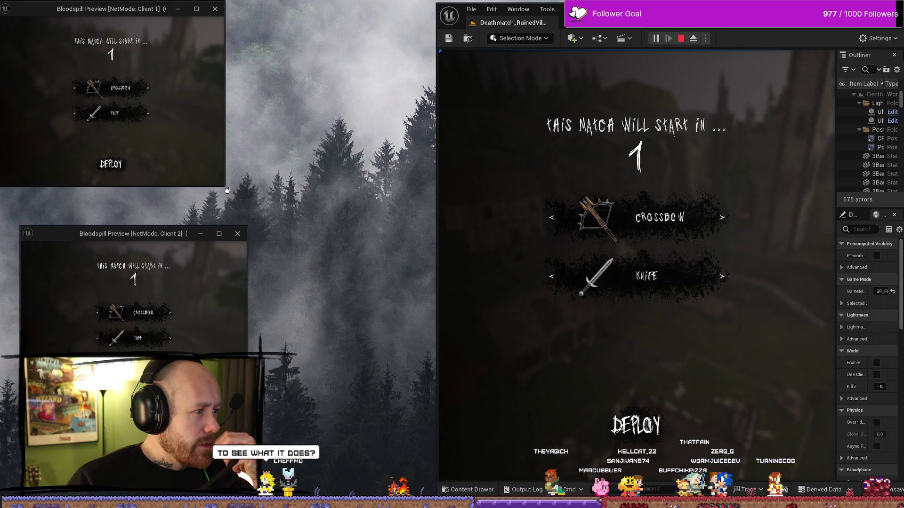
{"action": "mouse_move", "coordinate": [225, 186]}
{"action": "left_mouse_down"}
{"action": "mouse_move", "coordinate": [365, 207]}
{"action": "mouse_move", "coordinate": [399, 258]}
{"action": "left_mouse_up"}
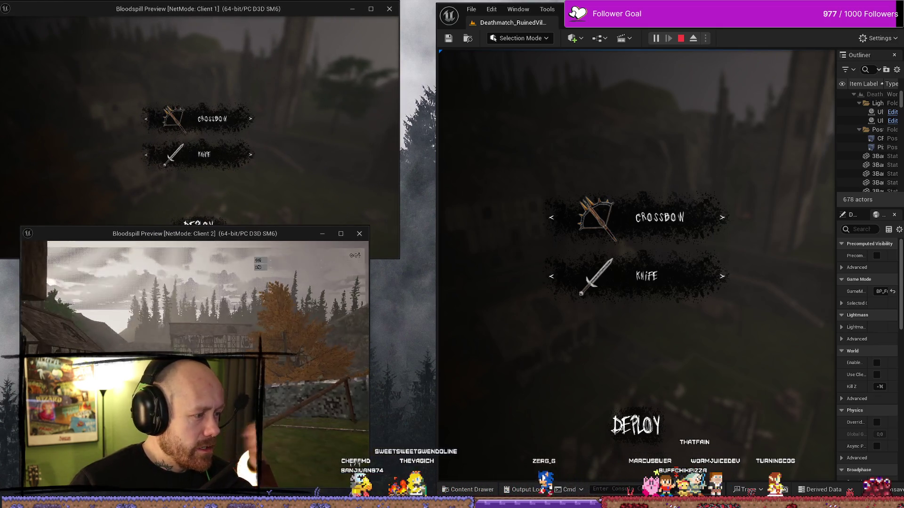
{"action": "key", "text": "w"}
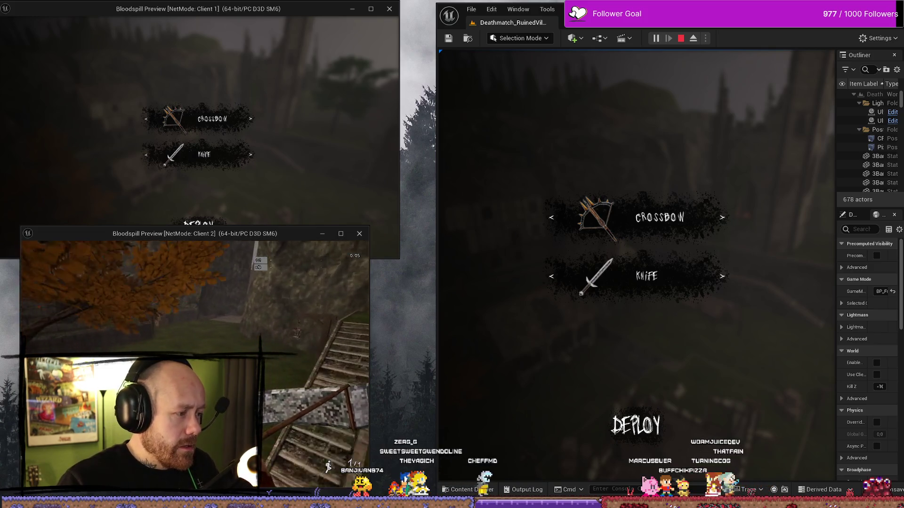
{"action": "key", "text": "alt+Tab"}
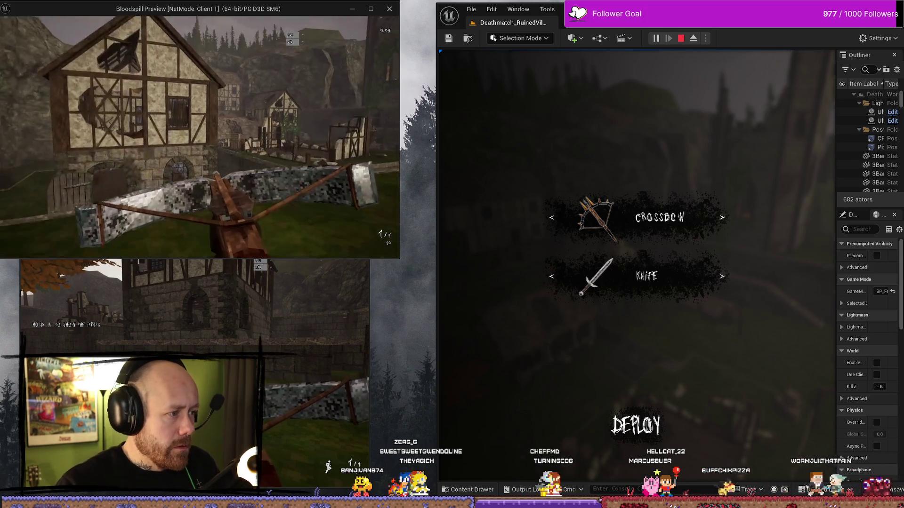
{"action": "key", "text": "w"}
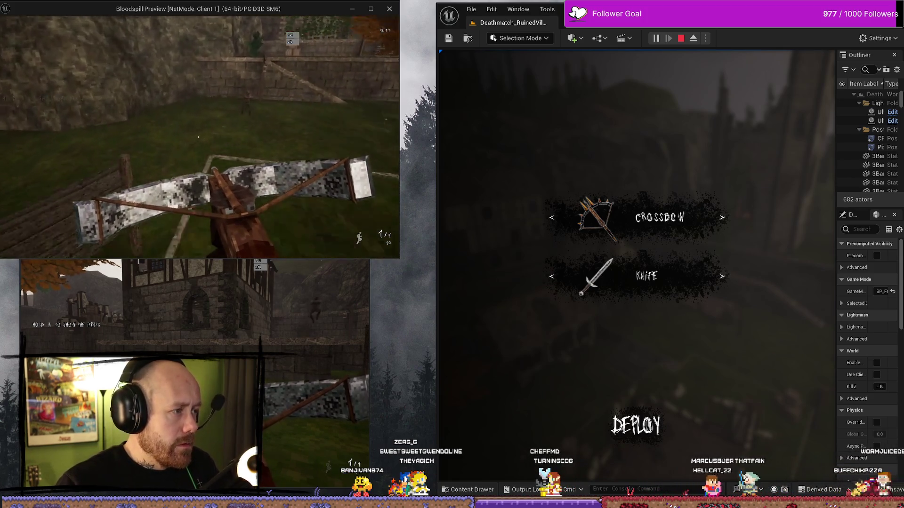
{"action": "key", "text": "alt+Tab"}
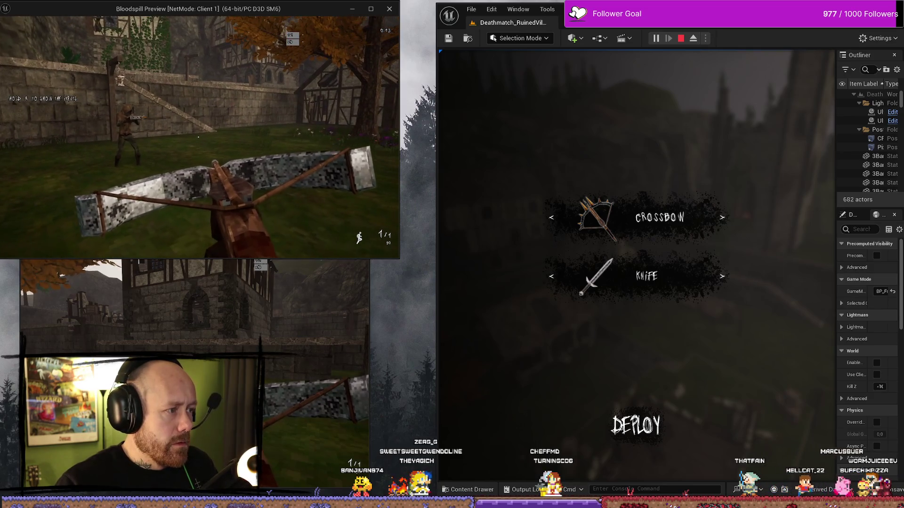
{"action": "left_click", "coordinate": [672, 411]}
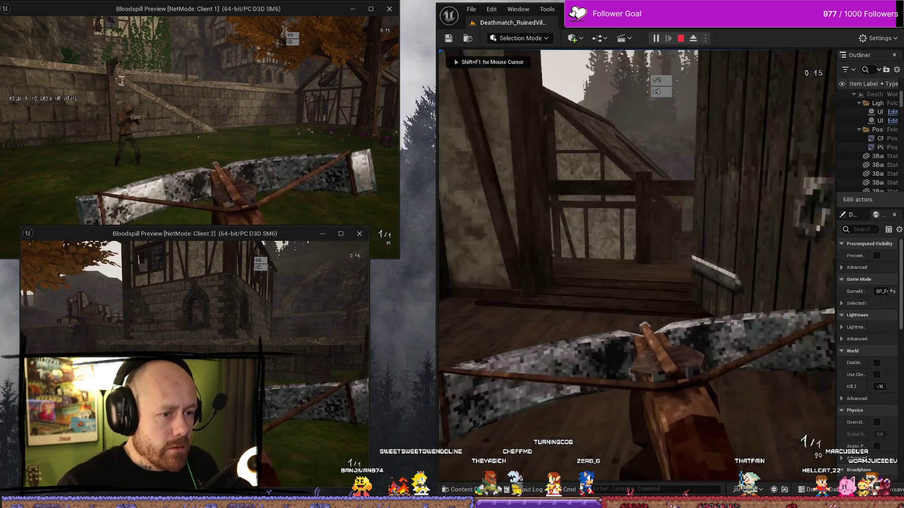
- Walk toward the courtyard and shoot the Client 2 player with the crossbow to test blood impacts
{"action": "key", "text": "w"}
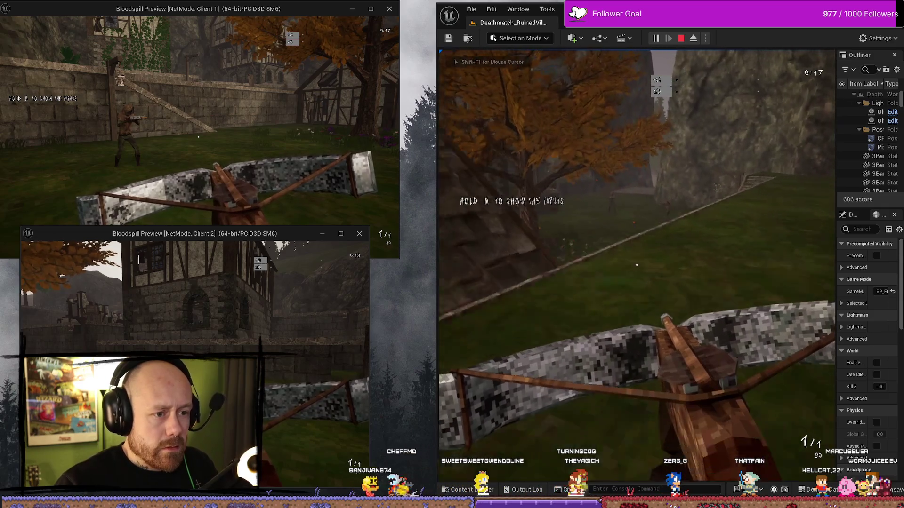
{"action": "key", "text": "w"}
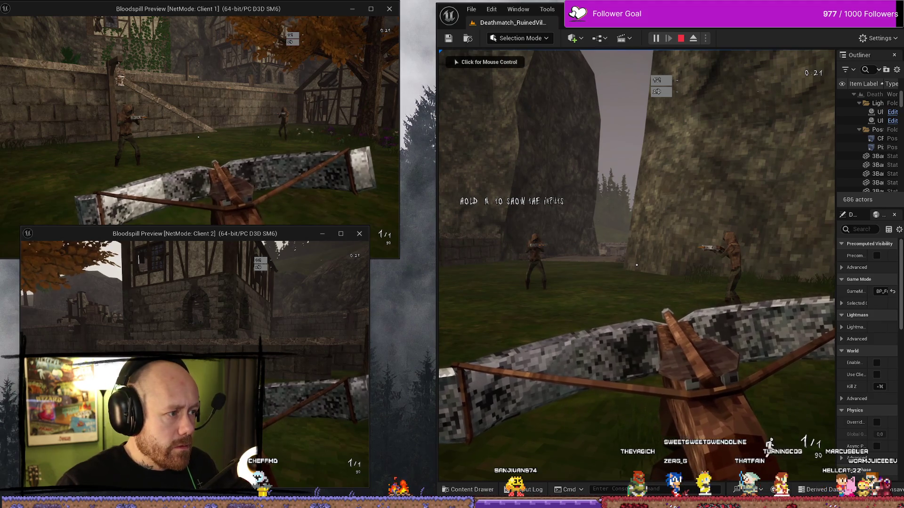
{"action": "left_click", "coordinate": [258, 147]}
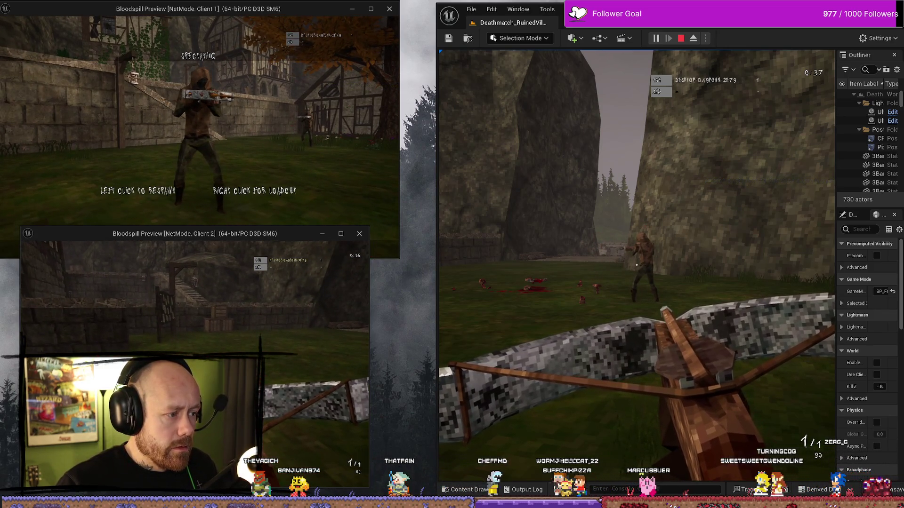
{"action": "key", "text": "alt+Tab"}
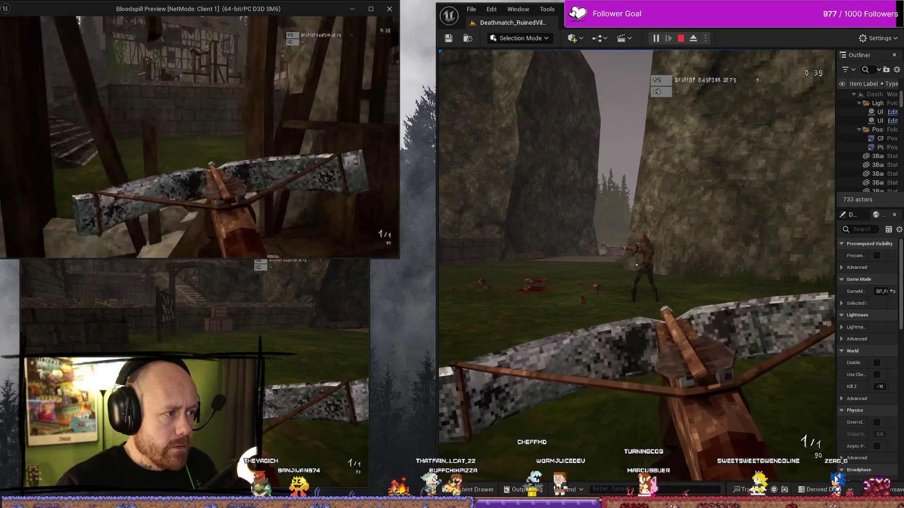
{"action": "key", "text": "w"}
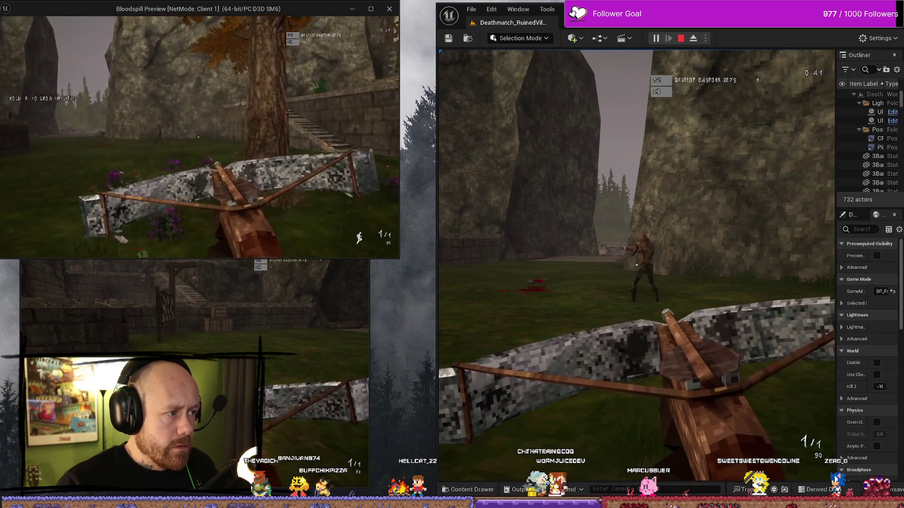
{"action": "left_click", "coordinate": [199, 136]}
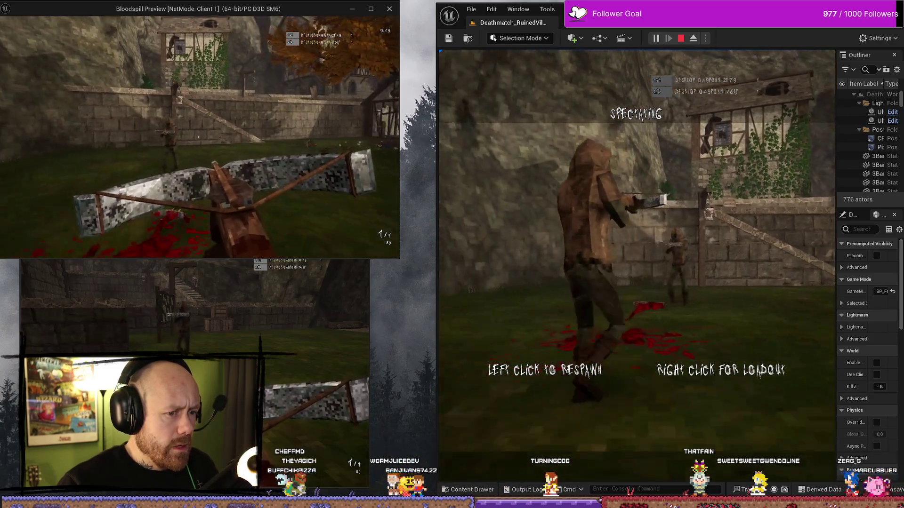
{"action": "left_click", "coordinate": [198, 137]}
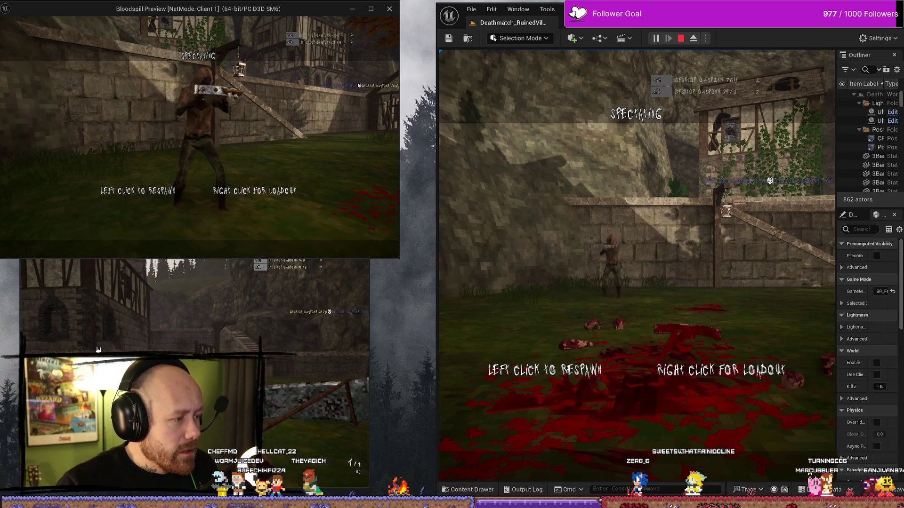
- Respawn both players, release the mouse, and stop the PIE session
{"action": "left_click", "coordinate": [198, 137]}
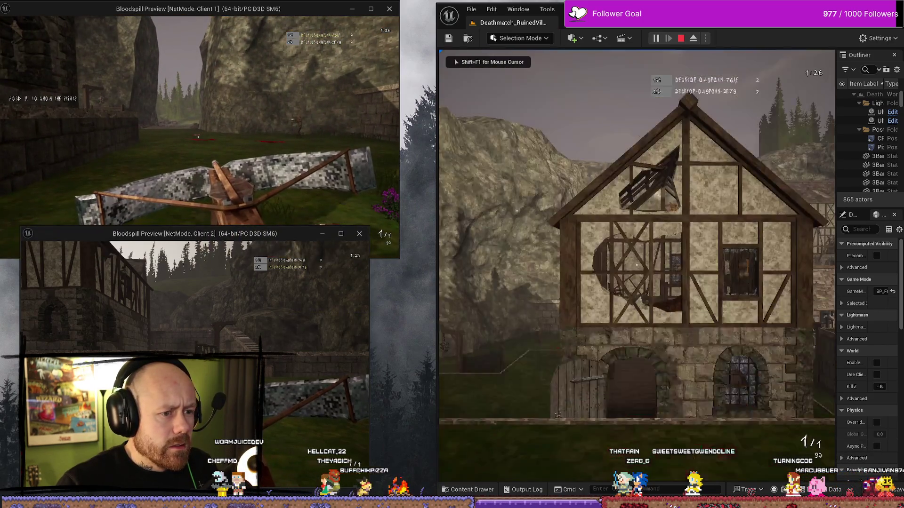
{"action": "left_click", "coordinate": [636, 265]}
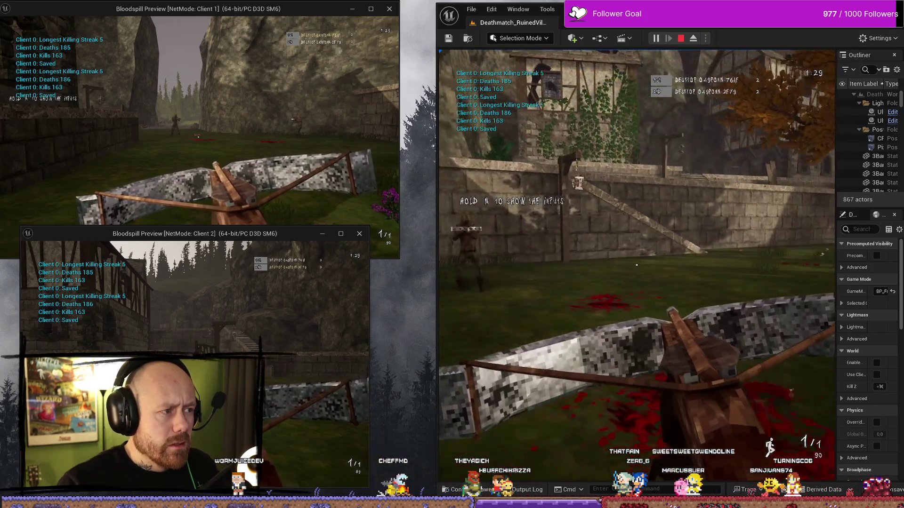
{"action": "key", "text": "shift+F1"}
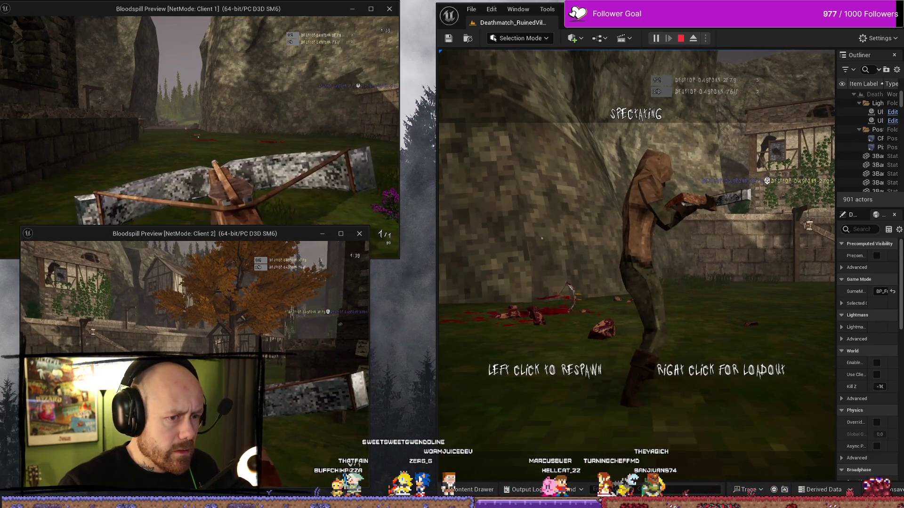
{"action": "key", "text": "Escape"}
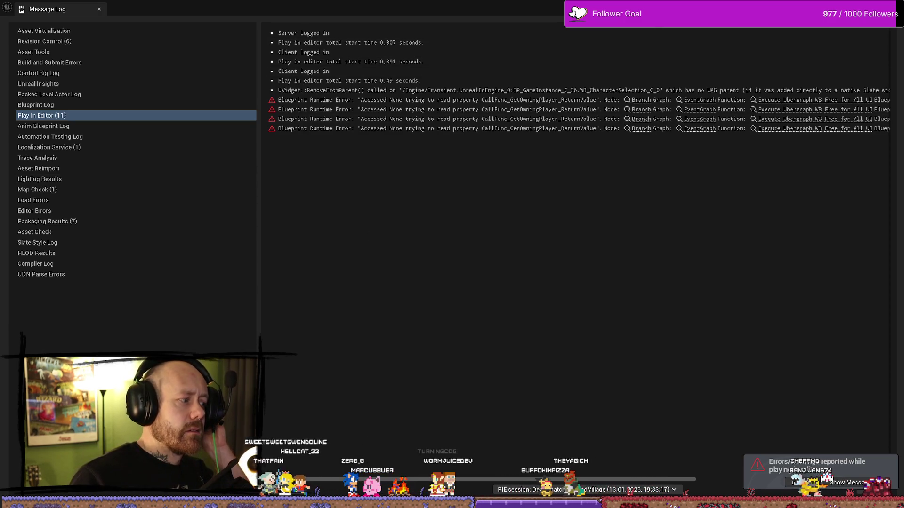
- Close the Message Log and reopen BP_Bullet from the Content Drawer at its Handle Hit graph
{"action": "key", "text": "alt+F4"}
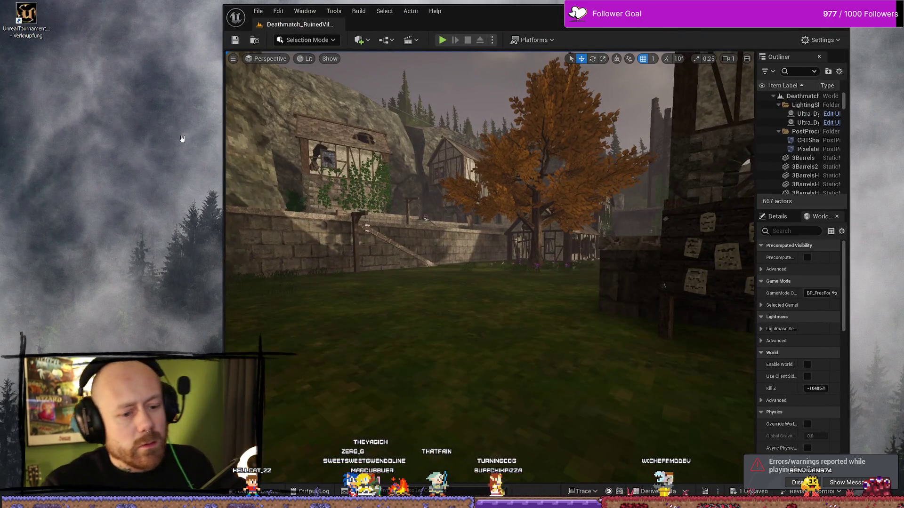
{"action": "right_click", "coordinate": [183, 132]}
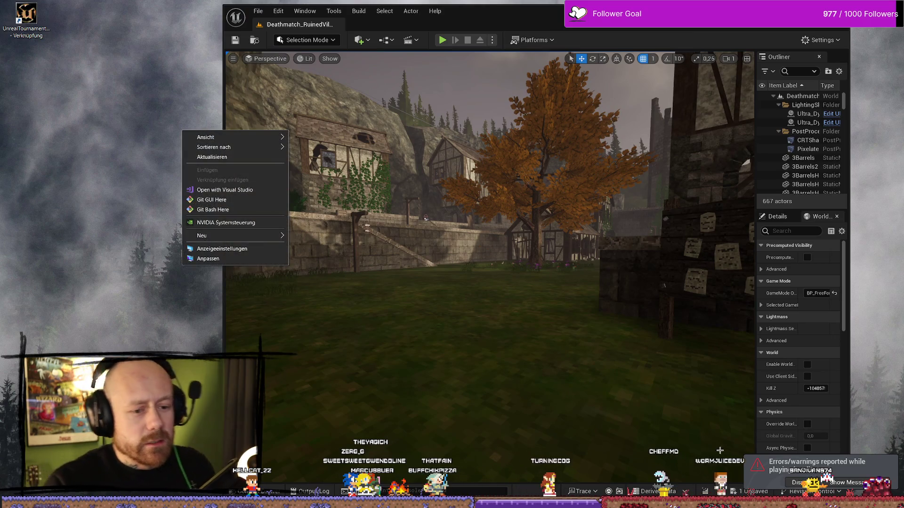
{"action": "left_click", "coordinate": [496, 407]}
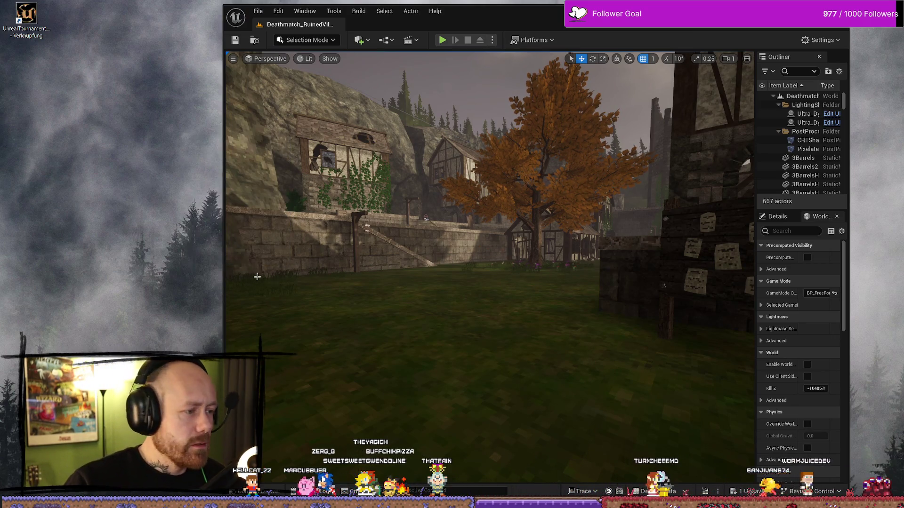
{"action": "key", "text": "ctrl+space"}
{"action": "double_click", "coordinate": [375, 338]}
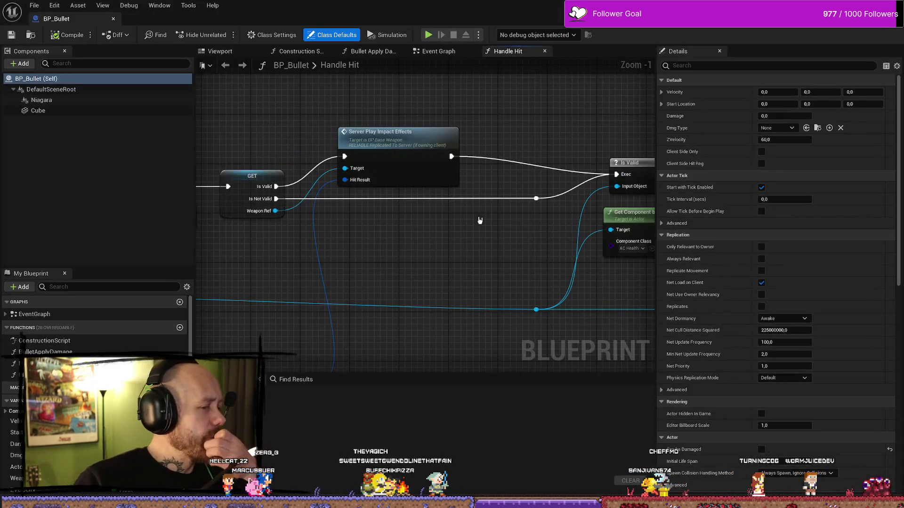
- Follow the Server Play Impact Effects node to Server_BulletApplyDamage in BP_BaseWeapon's Fire Weapon graph
{"action": "left_click", "coordinate": [425, 121]}
{"action": "scroll", "coordinate": [425, 121], "scroll_direction": "down", "scroll_amount": 4}
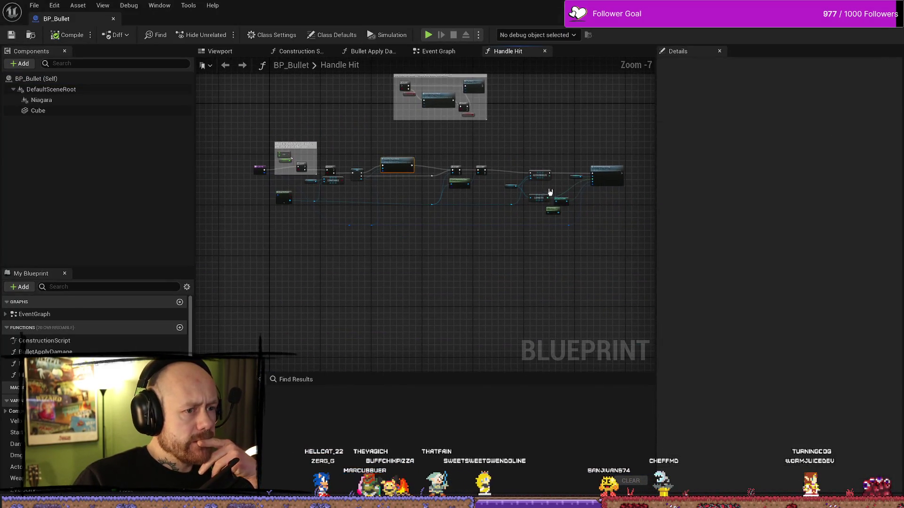
{"action": "double_click", "coordinate": [609, 168]}
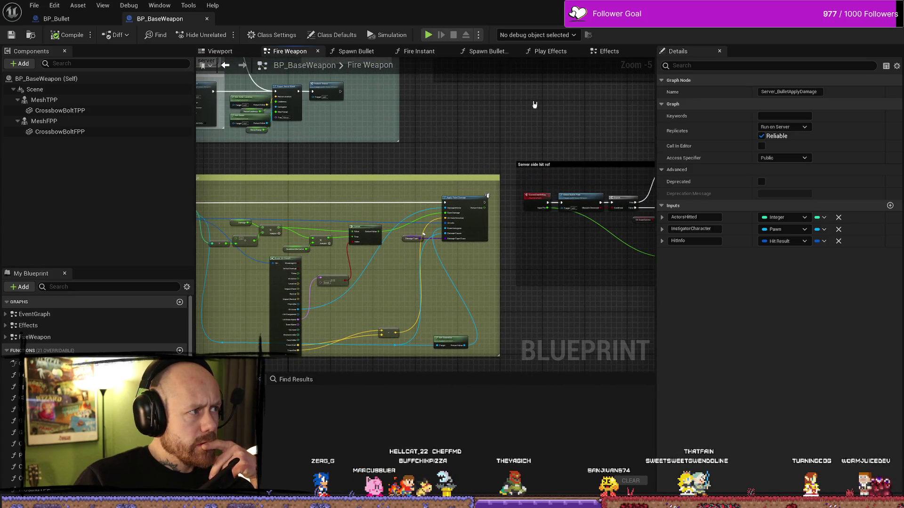
- Open the Play Effects function and pan to the spawn, Branch and Is Dead nodes
{"action": "scroll", "coordinate": [509, 122], "scroll_direction": "up", "scroll_amount": 1}
{"action": "scroll", "coordinate": [480, 141], "scroll_direction": "down", "scroll_amount": 2}
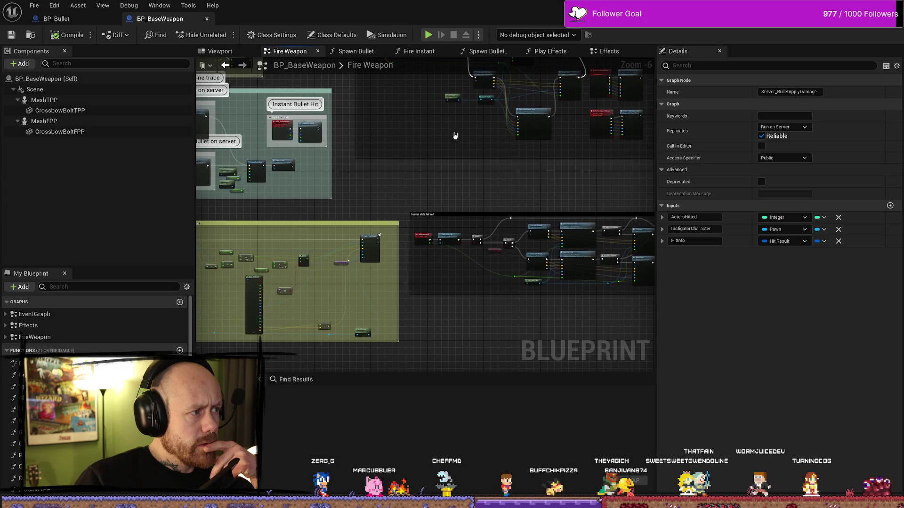
{"action": "left_click", "coordinate": [550, 51]}
{"action": "left_click", "coordinate": [608, 51]}
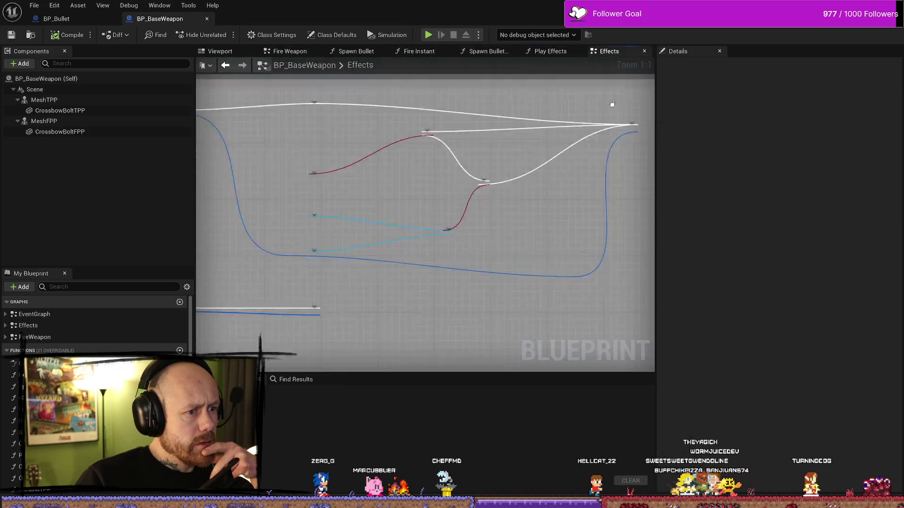
{"action": "left_click", "coordinate": [549, 51]}
{"action": "scroll", "coordinate": [502, 220], "scroll_direction": "down", "scroll_amount": 1}
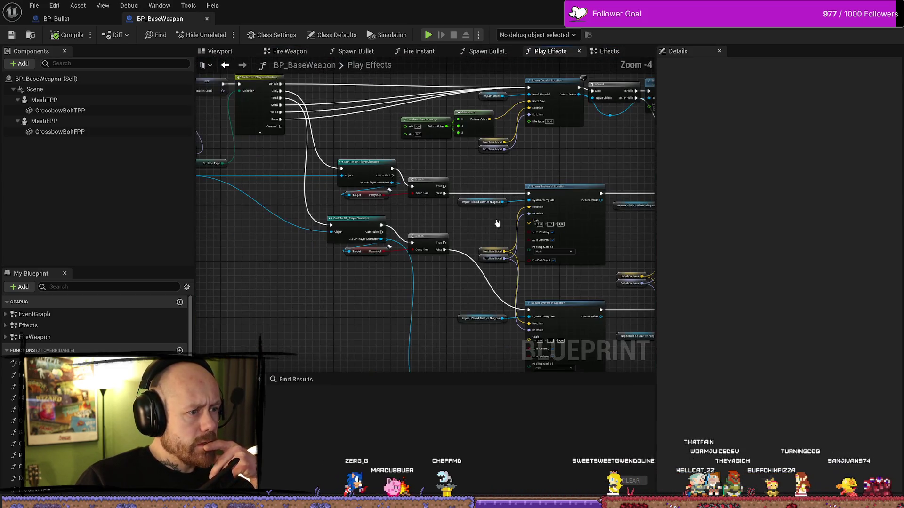
{"action": "scroll", "coordinate": [447, 226], "scroll_direction": "down", "scroll_amount": 1}
{"action": "scroll", "coordinate": [415, 217], "scroll_direction": "up", "scroll_amount": 1}
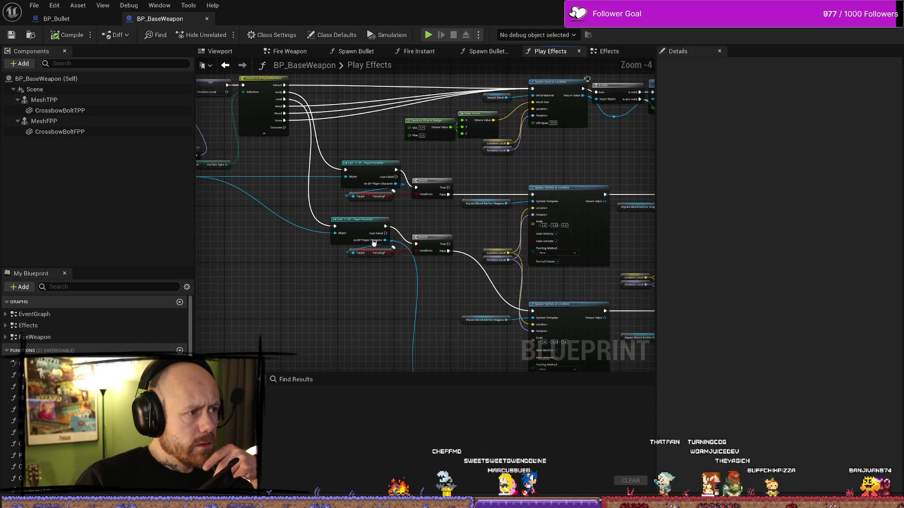
{"action": "left_click_drag", "start_coordinate": [368, 235], "coordinate": [412, 190]}
{"action": "mouse_move", "coordinate": [438, 217]}
{"action": "left_mouse_down"}
{"action": "mouse_move", "coordinate": [434, 196]}
{"action": "mouse_move", "coordinate": [367, 165]}
{"action": "mouse_move", "coordinate": [199, 115]}
{"action": "left_mouse_up"}
{"action": "left_click_drag", "start_coordinate": [601, 194], "coordinate": [598, 230]}
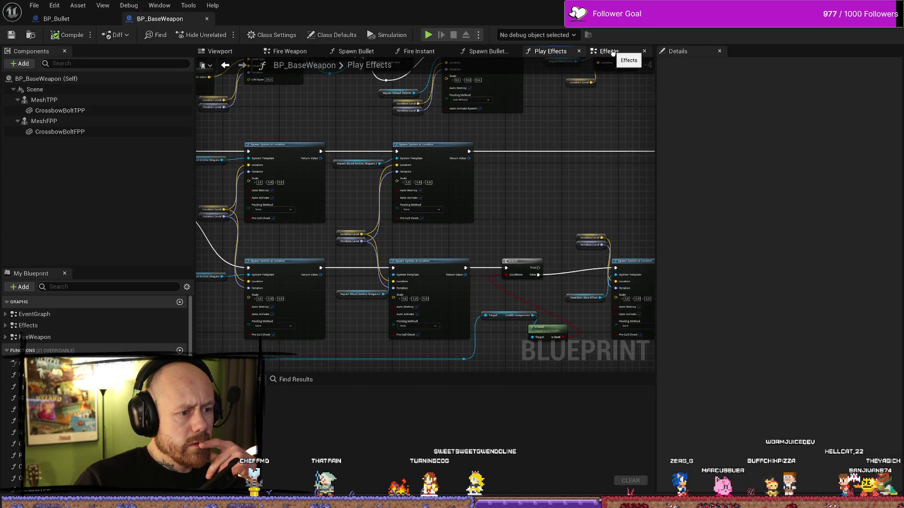
- Compare with the Effects graph, then center the Cast, Branch, Spawn System and Is Dead nodes
{"action": "left_click", "coordinate": [611, 51]}
{"action": "left_click_drag", "start_coordinate": [592, 227], "coordinate": [557, 199]}
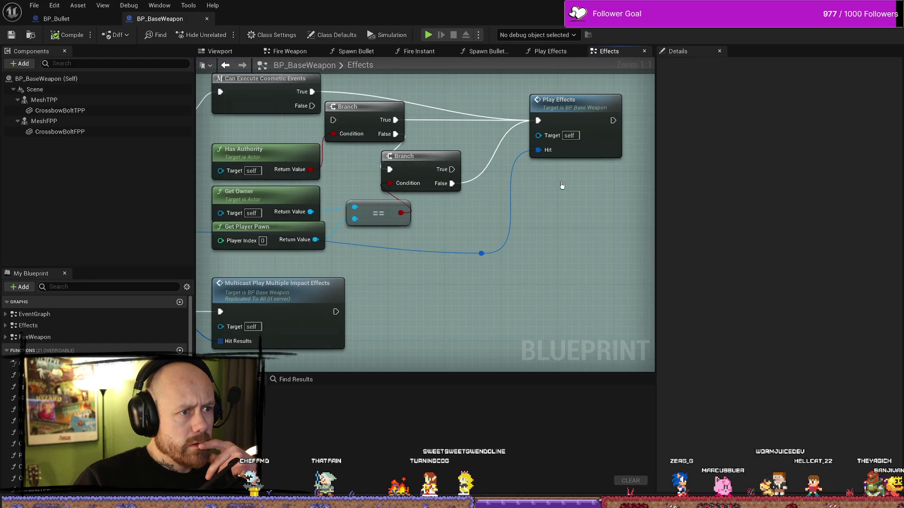
{"action": "left_click", "coordinate": [564, 51]}
{"action": "scroll", "coordinate": [517, 238], "scroll_direction": "up", "scroll_amount": 4}
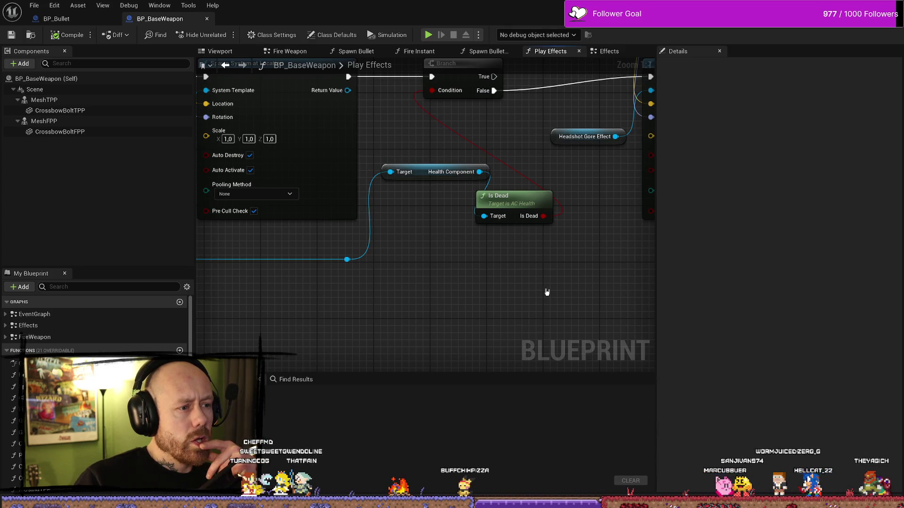
{"action": "scroll", "coordinate": [546, 292], "scroll_direction": "down", "scroll_amount": 3}
{"action": "mouse_move", "coordinate": [319, 303]}
{"action": "left_mouse_down"}
{"action": "mouse_move", "coordinate": [278, 270]}
{"action": "mouse_move", "coordinate": [373, 254]}
{"action": "mouse_move", "coordinate": [443, 355]}
{"action": "left_mouse_up"}
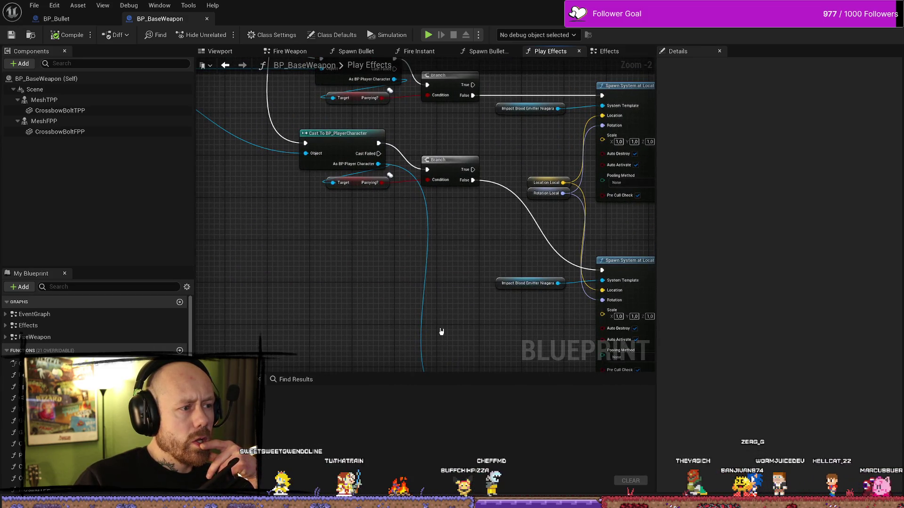
{"action": "scroll", "coordinate": [442, 331], "scroll_direction": "down", "scroll_amount": 4}
{"action": "left_click_drag", "start_coordinate": [439, 317], "coordinate": [343, 227]}
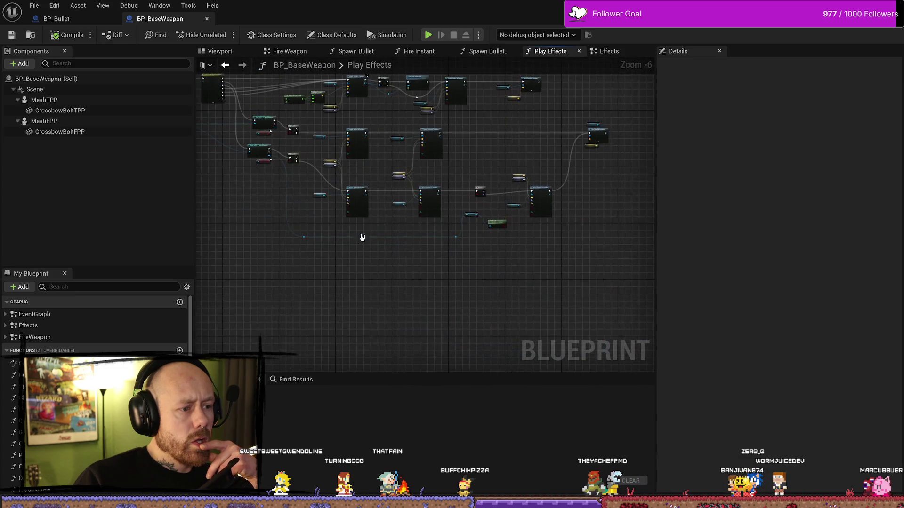
{"action": "scroll", "coordinate": [494, 239], "scroll_direction": "up", "scroll_amount": 3}
{"action": "left_click_drag", "start_coordinate": [494, 238], "coordinate": [453, 234]}
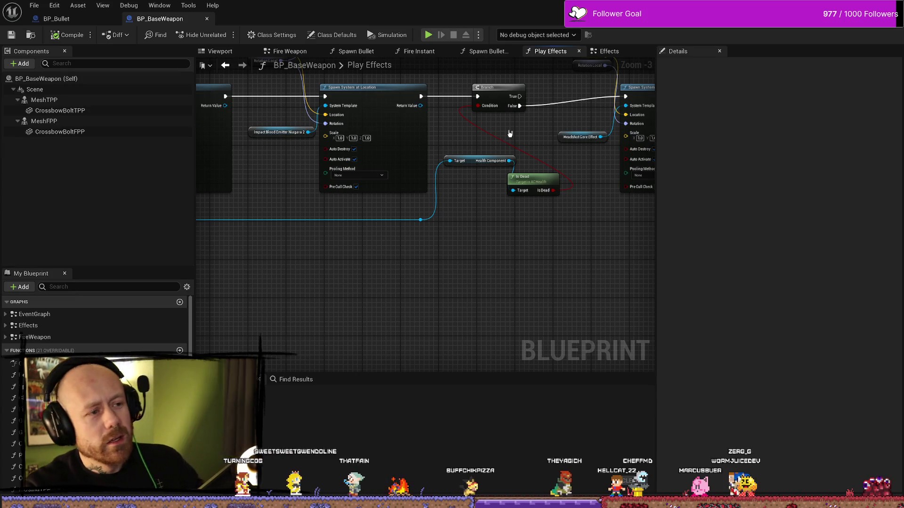
- Wire the Is Dead Branch's True output into the next Spawn System at Location node
{"action": "left_click_drag", "start_coordinate": [518, 121], "coordinate": [434, 130]}
{"action": "left_click_drag", "start_coordinate": [517, 116], "coordinate": [624, 119]}
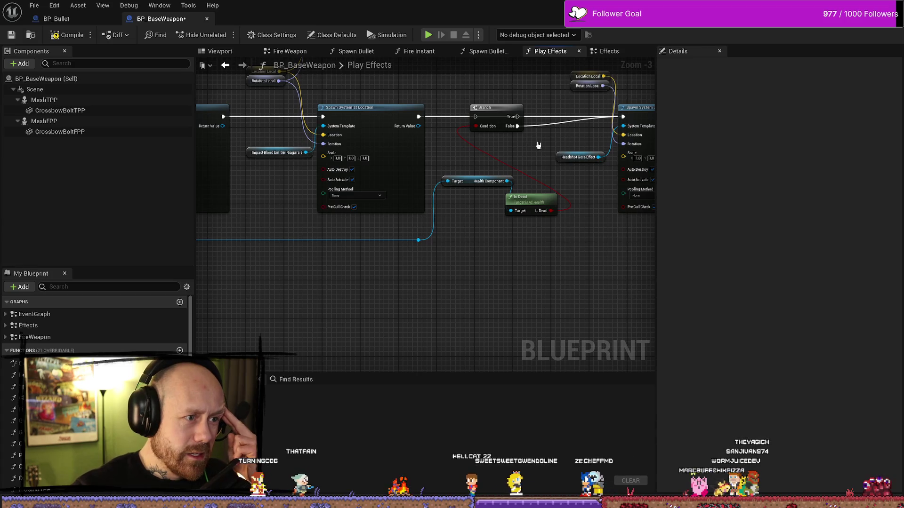
{"action": "left_click_drag", "start_coordinate": [490, 107], "coordinate": [489, 131]}
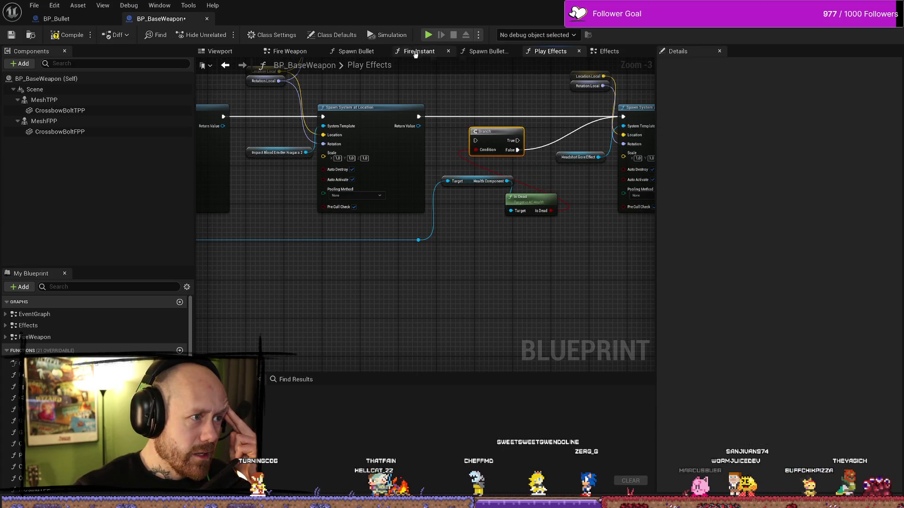
{"action": "left_click", "coordinate": [609, 51]}
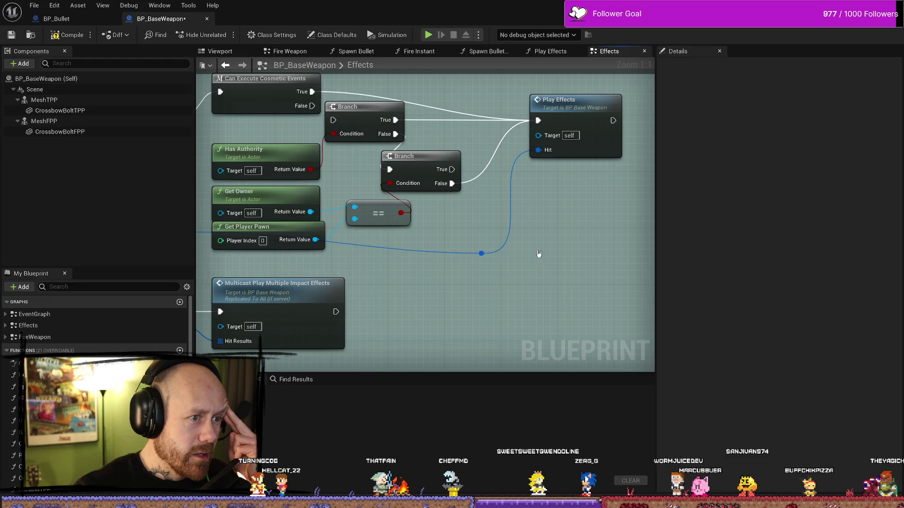
- Save BP_BaseWeapon and minimize its editor to reveal the Deathmatch_RuinedVillage level
{"action": "scroll", "coordinate": [538, 254], "scroll_direction": "down", "scroll_amount": 3}
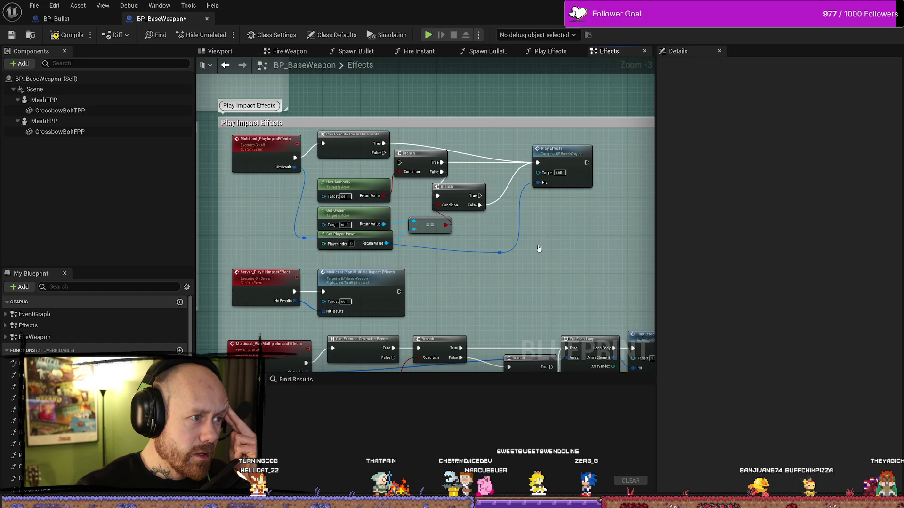
{"action": "left_click", "coordinate": [14, 37]}
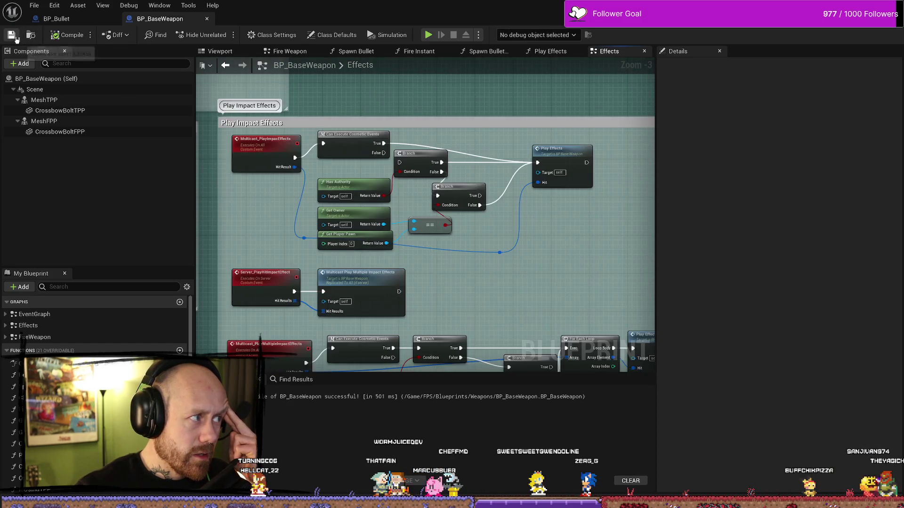
{"action": "mouse_move", "coordinate": [378, 91]}
{"action": "left_mouse_down"}
{"action": "mouse_move", "coordinate": [435, 76]}
{"action": "mouse_move", "coordinate": [463, 45]}
{"action": "mouse_move", "coordinate": [525, 42]}
{"action": "left_mouse_up"}
{"action": "left_click", "coordinate": [583, 74]}
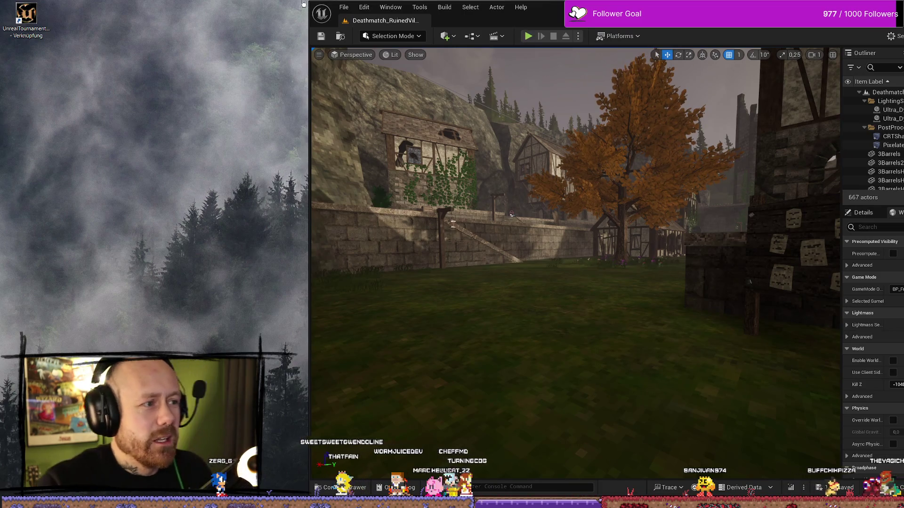
- Start a multiplayer play-in-editor session with Alt+P and arrange the two client windows
{"action": "mouse_move", "coordinate": [309, 2]}
{"action": "left_mouse_down"}
{"action": "mouse_move", "coordinate": [453, 56]}
{"action": "mouse_move", "coordinate": [430, 8]}
{"action": "left_mouse_up"}
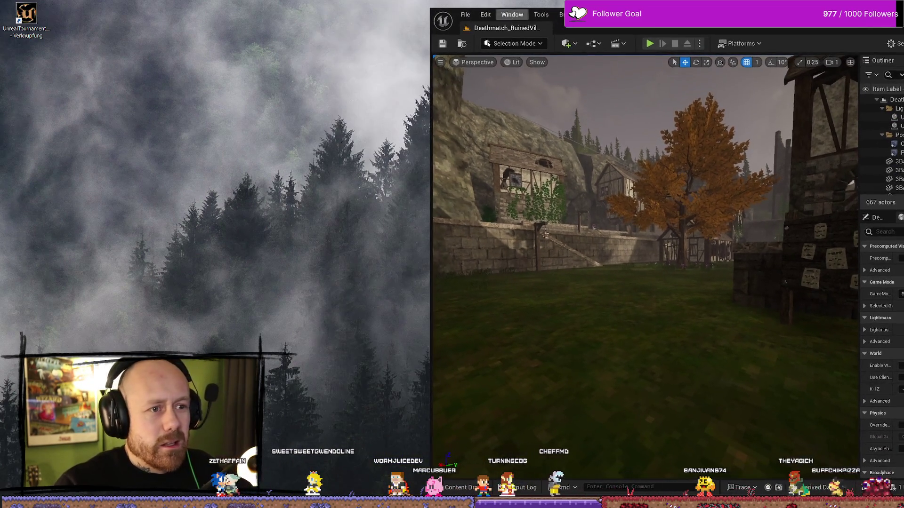
{"action": "left_click_drag", "start_coordinate": [658, 7], "coordinate": [658, 2]}
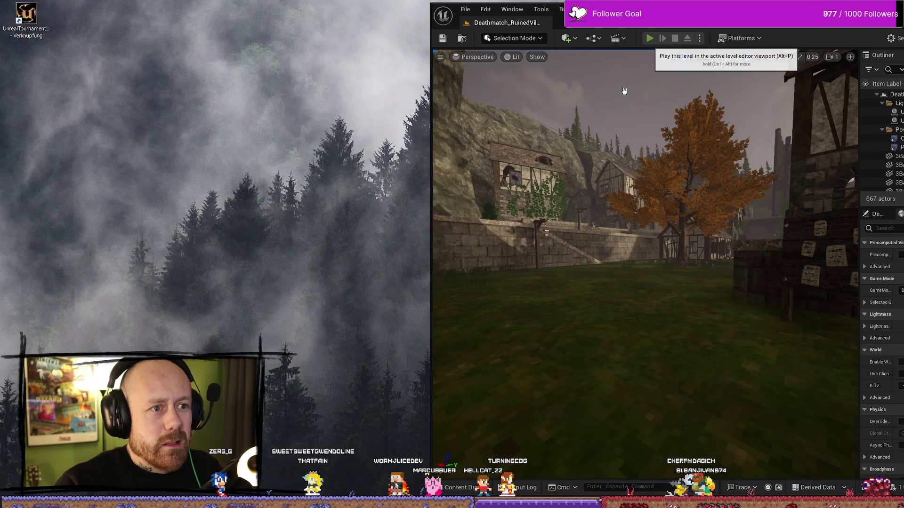
{"action": "key", "text": "alt+p"}
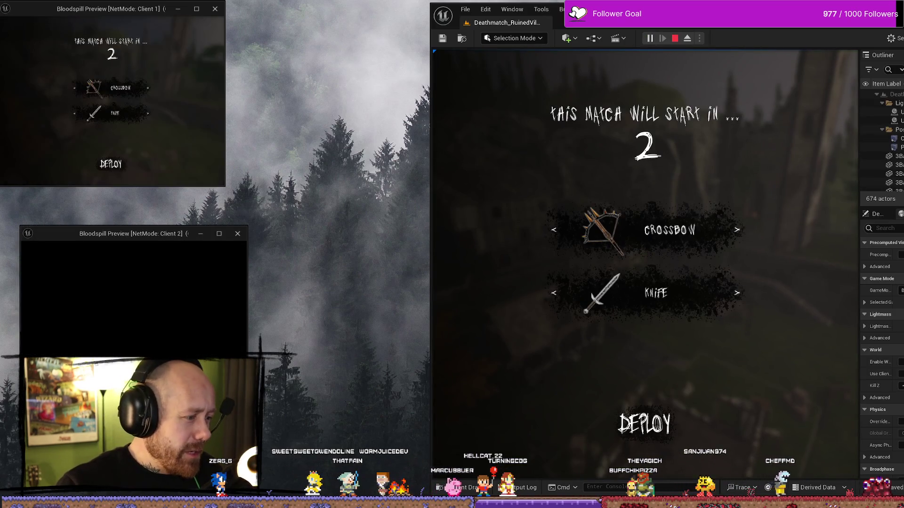
{"action": "left_click_drag", "start_coordinate": [233, 235], "coordinate": [209, 230]}
{"action": "left_click_drag", "start_coordinate": [224, 187], "coordinate": [379, 236]}
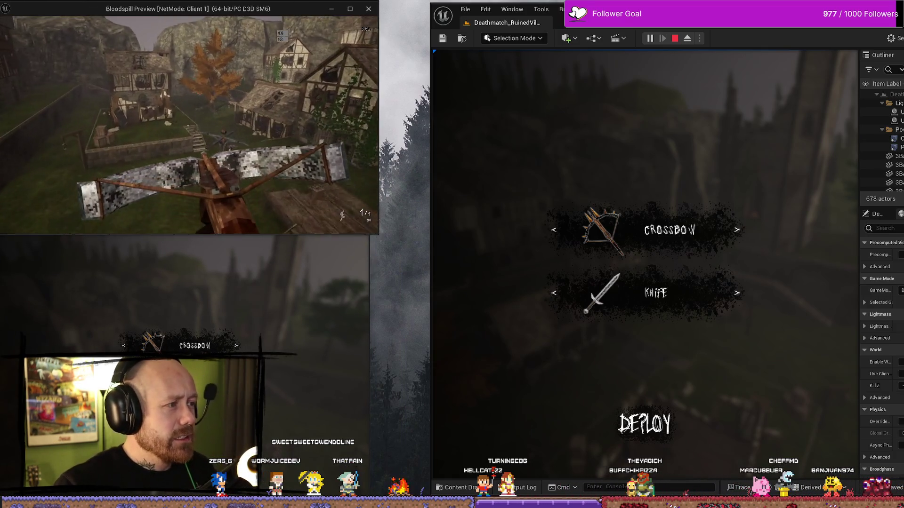
- Move Client 1's player, deploy Client 2 and the editor player with crossbows, and shoot
{"action": "key", "text": "w"}
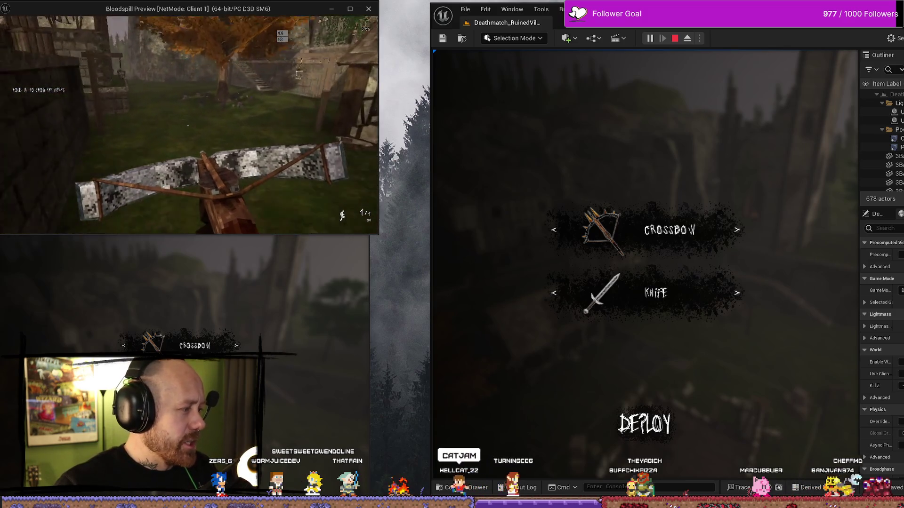
{"action": "key", "text": "w"}
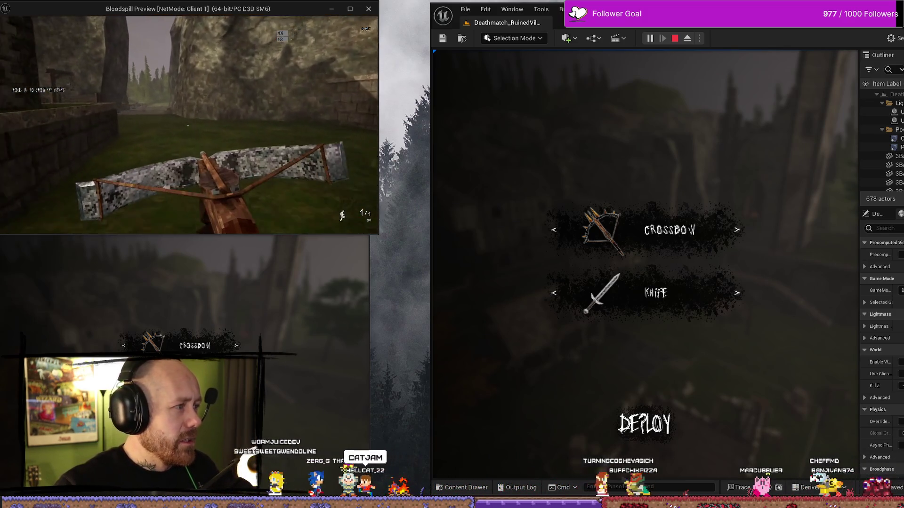
{"action": "key", "text": "shift+F1"}
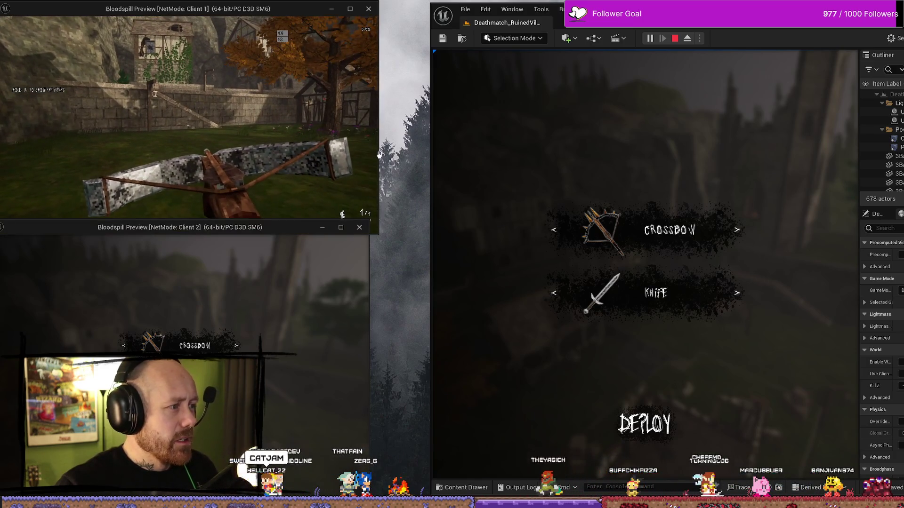
{"action": "left_click", "coordinate": [184, 456]}
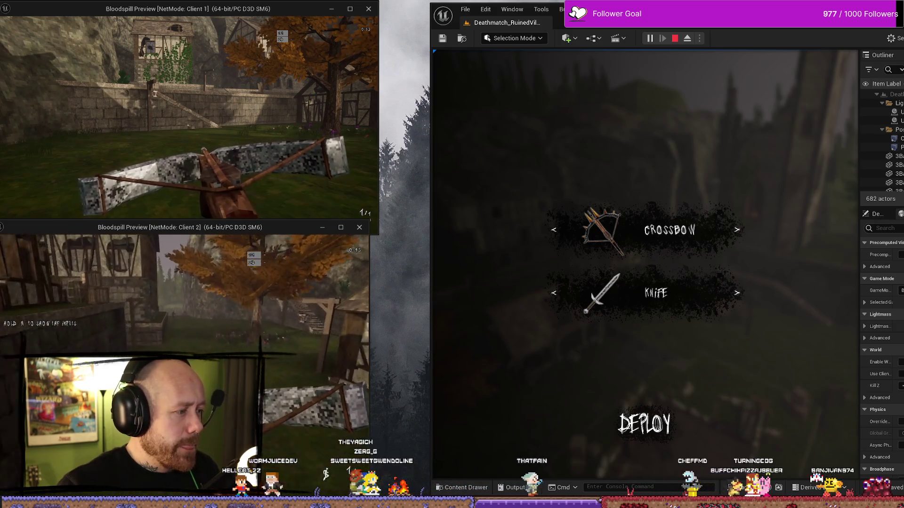
{"action": "left_click", "coordinate": [644, 423]}
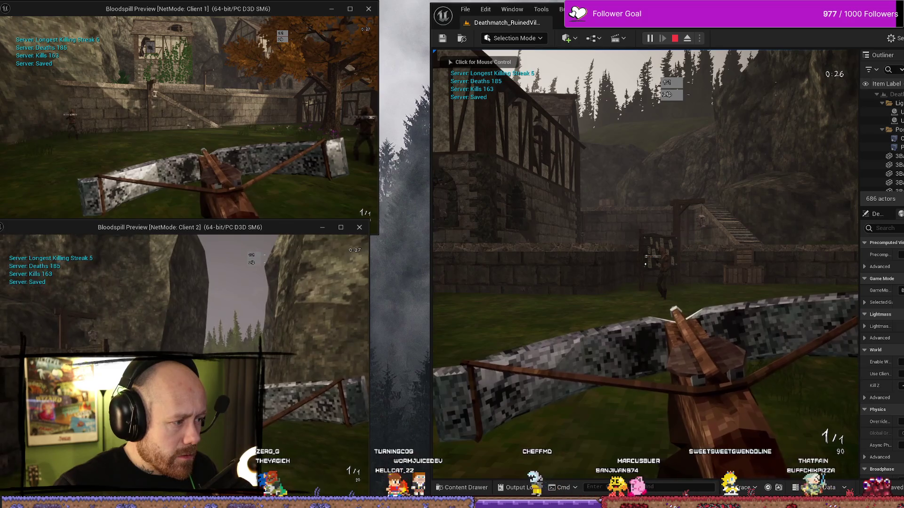
{"action": "left_click", "coordinate": [645, 264]}
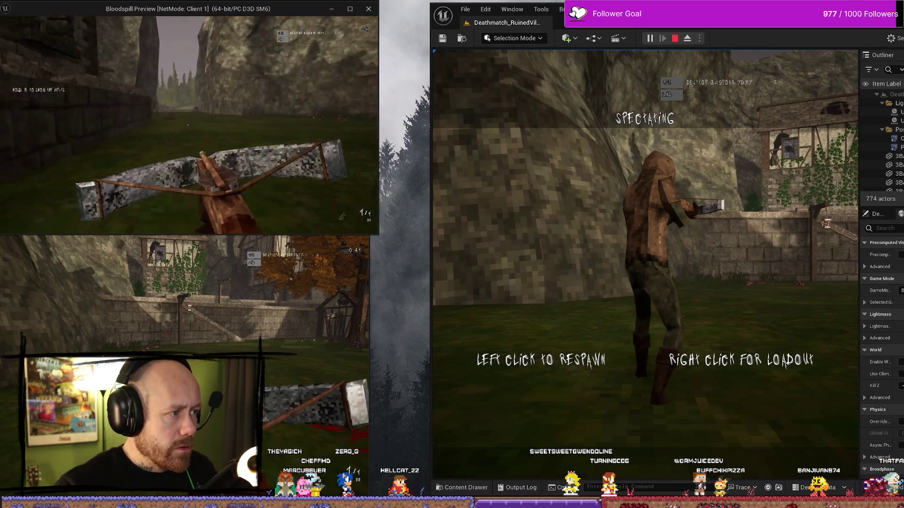
- Fire Client 1's crossbow, respawn the editor player, and land a headshot kill to check blood
{"action": "left_click", "coordinate": [188, 125]}
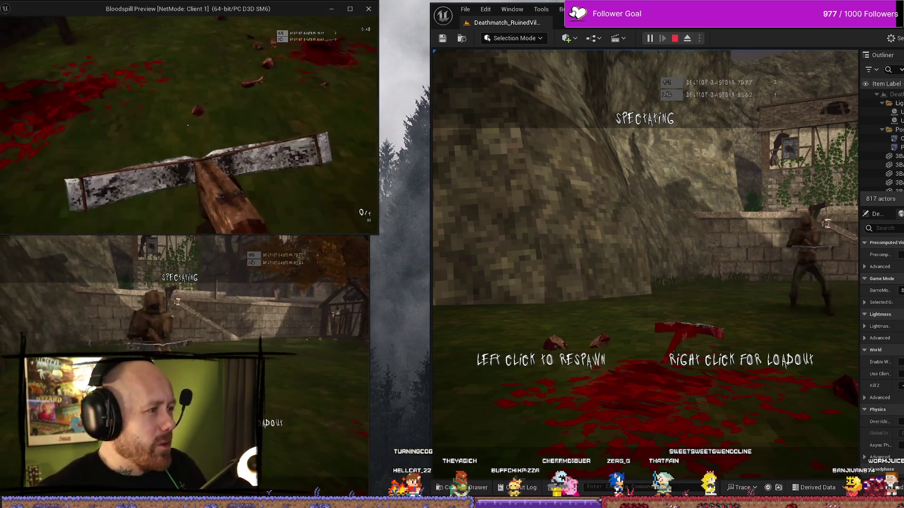
{"action": "key", "text": "r"}
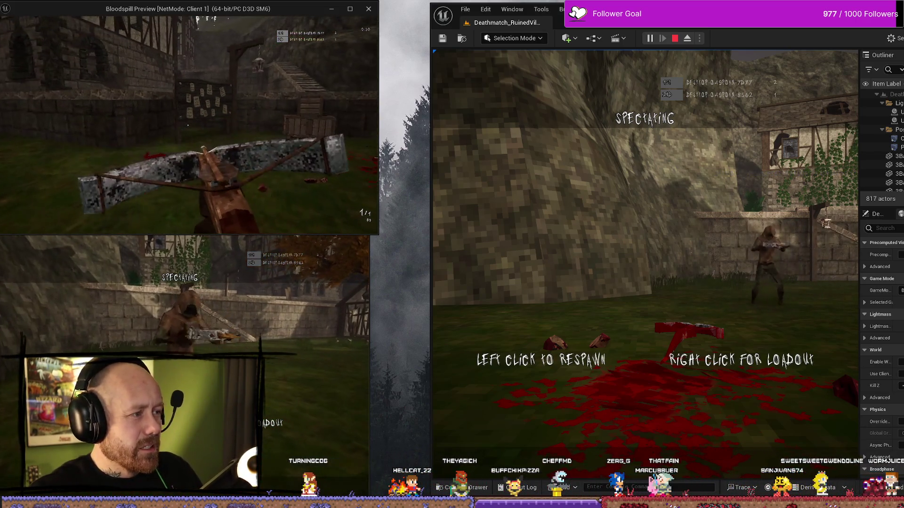
{"action": "left_click", "coordinate": [570, 116]}
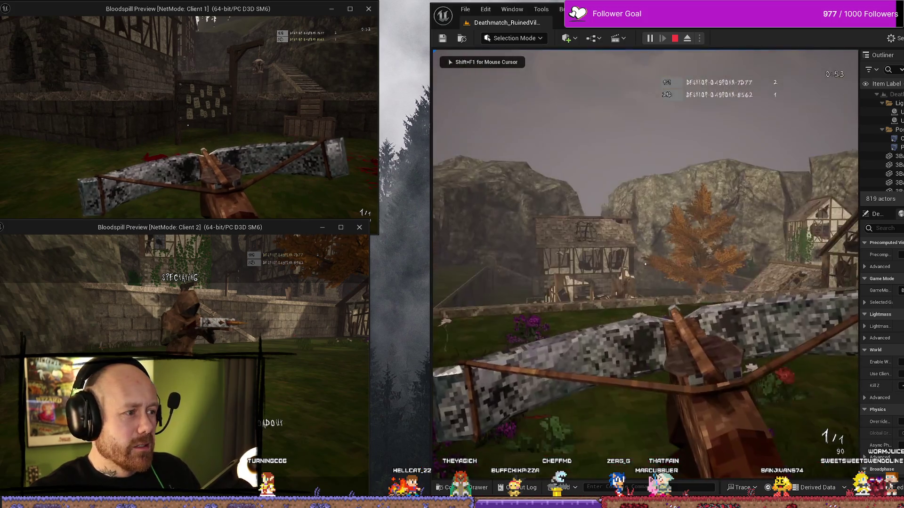
{"action": "key", "text": "w"}
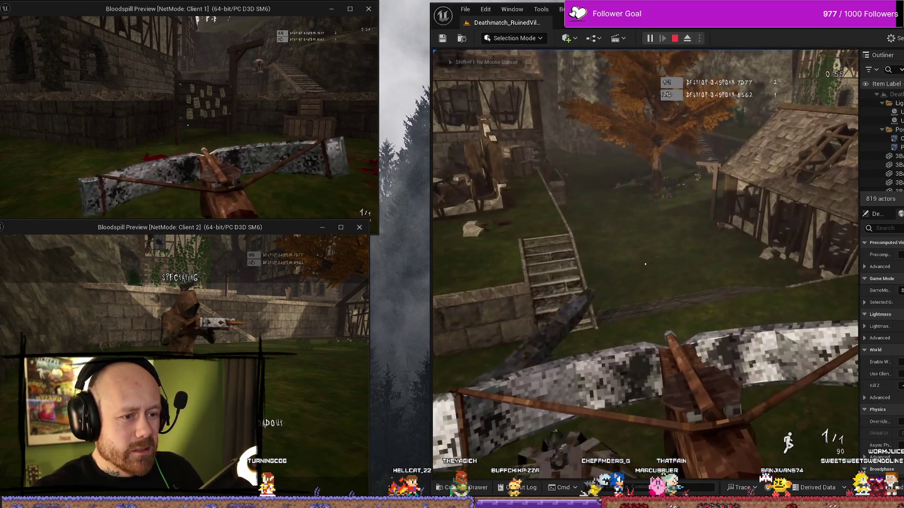
{"action": "key", "text": "w"}
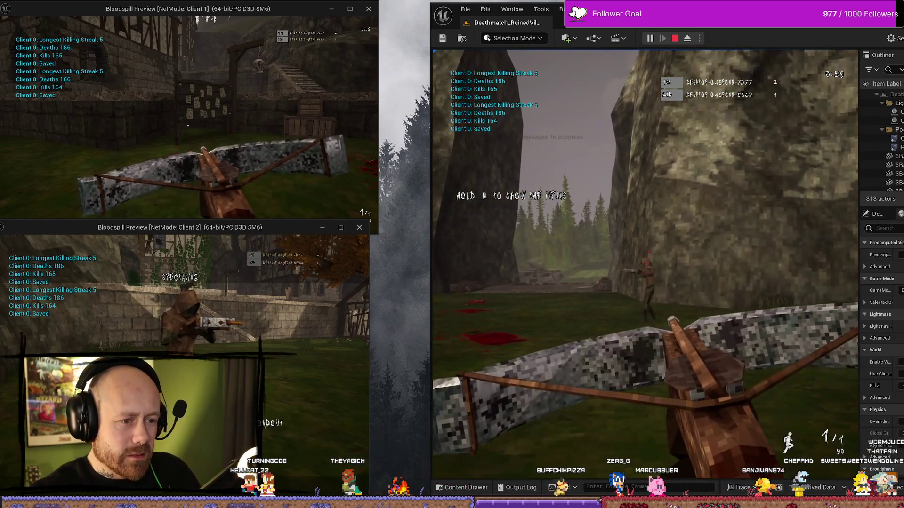
{"action": "left_click", "coordinate": [645, 264]}
{"action": "key", "text": "r"}
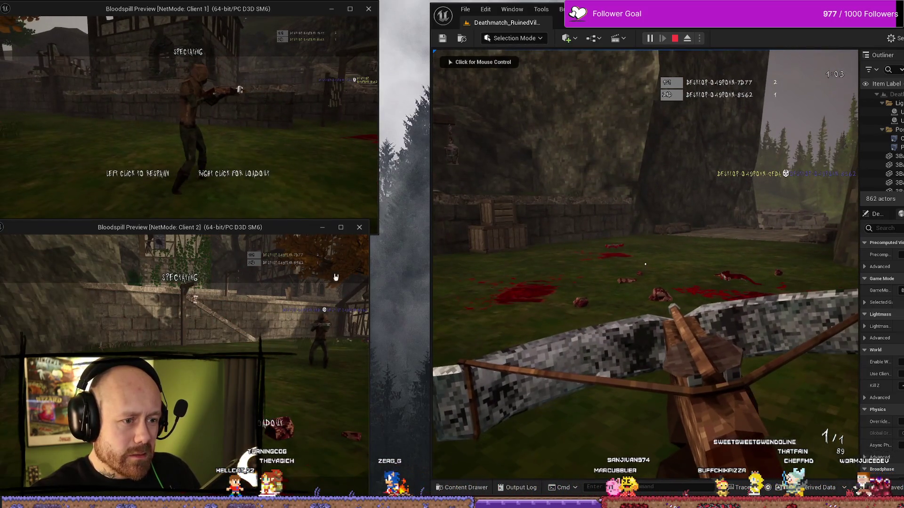
- Respawn both clients, shoot Client 2 from Client 1, and stop the test session
{"action": "left_click", "coordinate": [329, 315]}
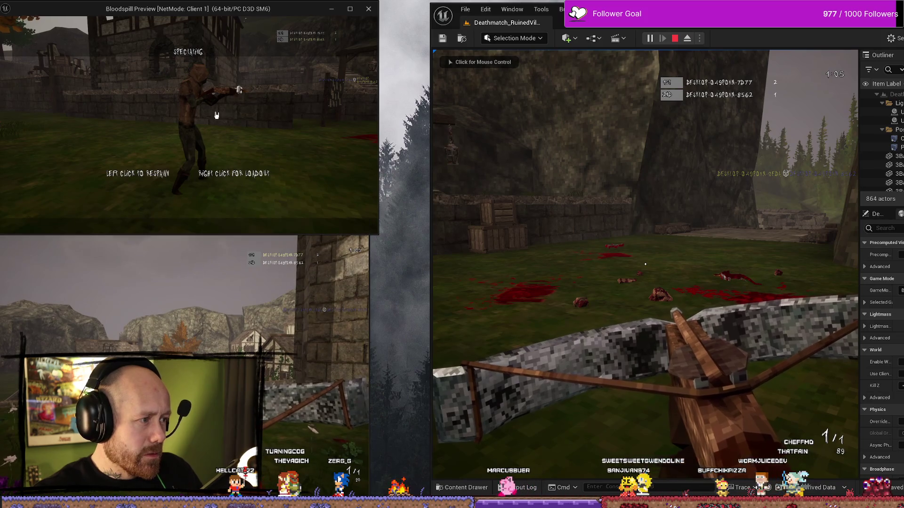
{"action": "left_click", "coordinate": [239, 90]}
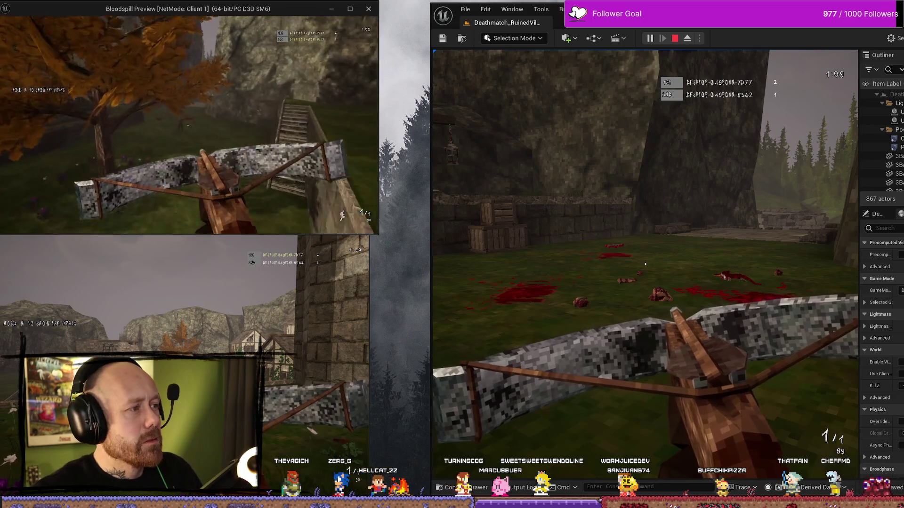
{"action": "left_click", "coordinate": [187, 124]}
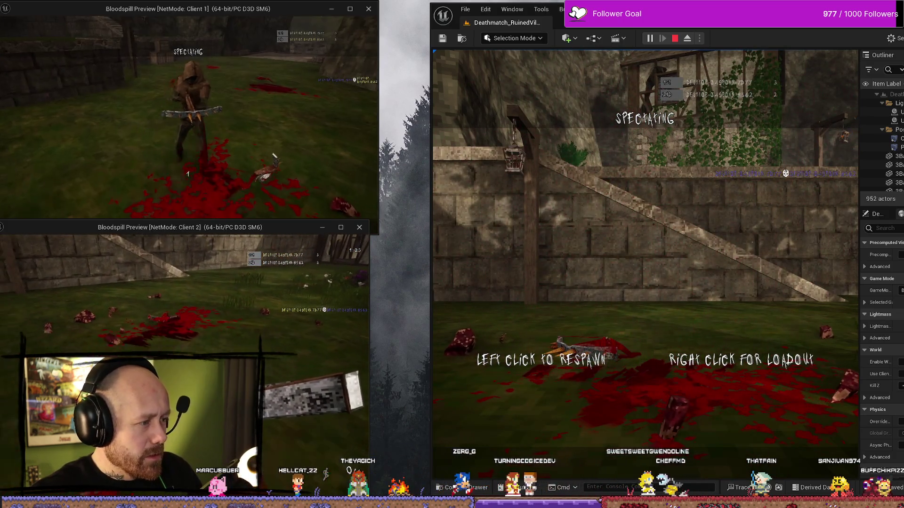
{"action": "key", "text": "Escape"}
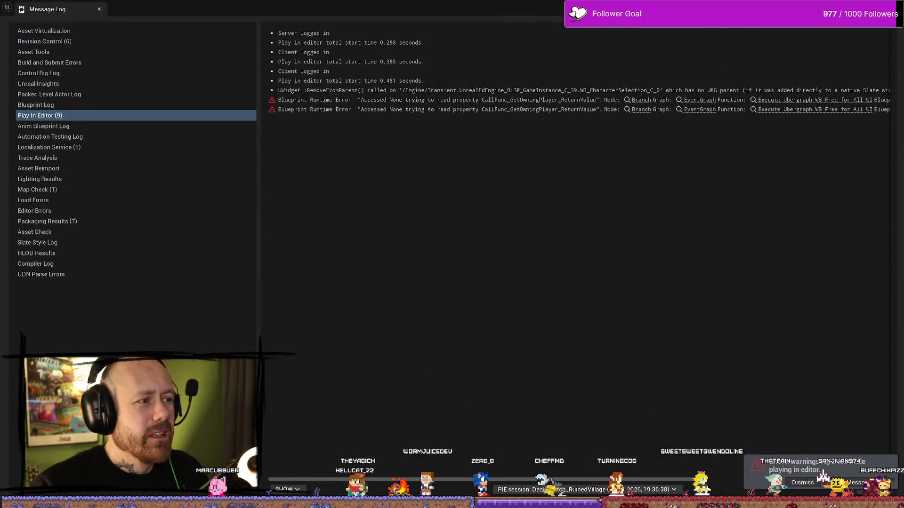
- Reopen BP_Bullet maximized from the Content Drawer and view its Handle Hit and Event Graph
{"action": "key", "text": "ctrl+space"}
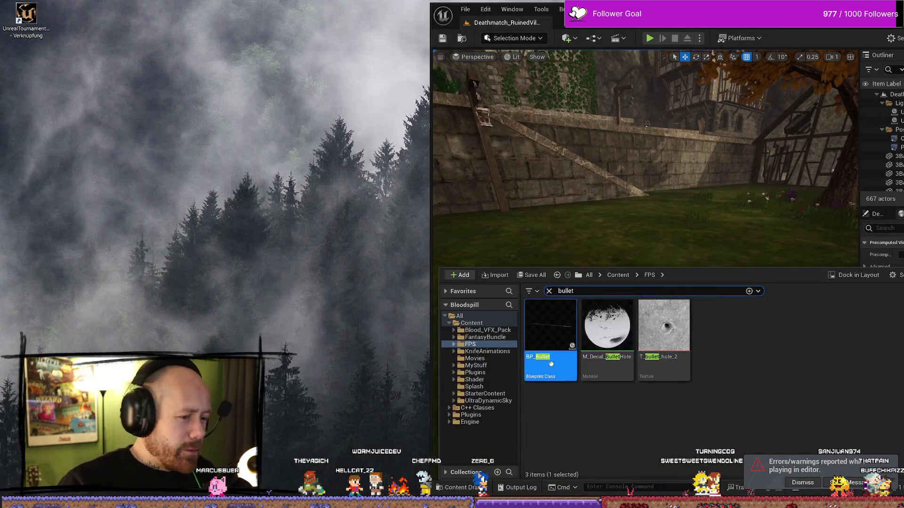
{"action": "double_click", "coordinate": [548, 340]}
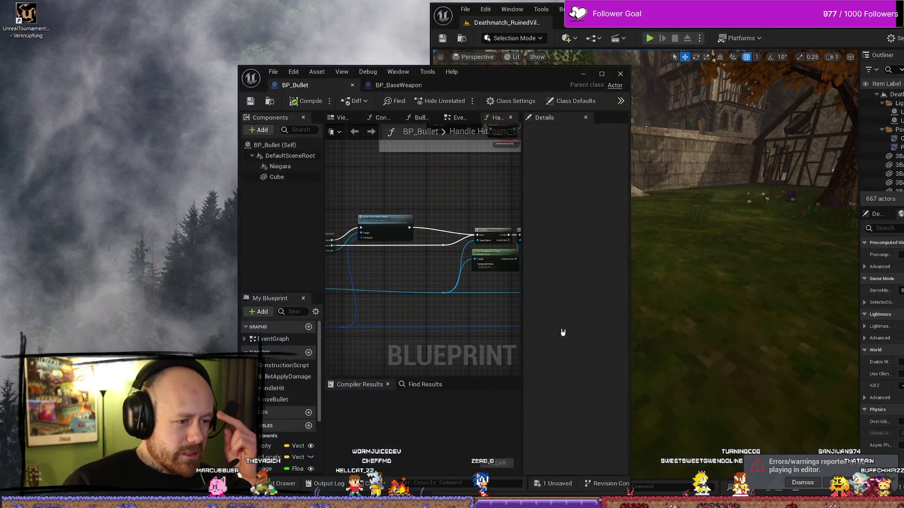
{"action": "left_click", "coordinate": [601, 74]}
{"action": "left_click_drag", "start_coordinate": [460, 73], "coordinate": [481, 83]}
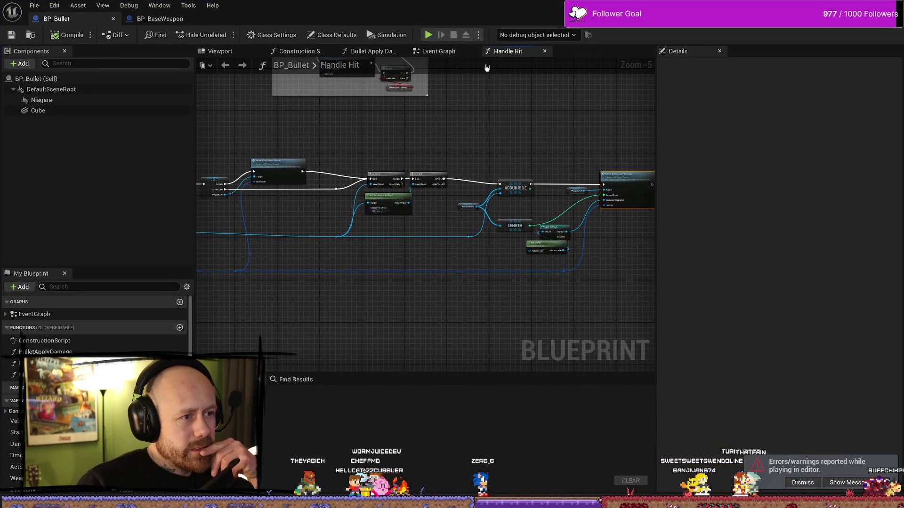
{"action": "left_click", "coordinate": [442, 53]}
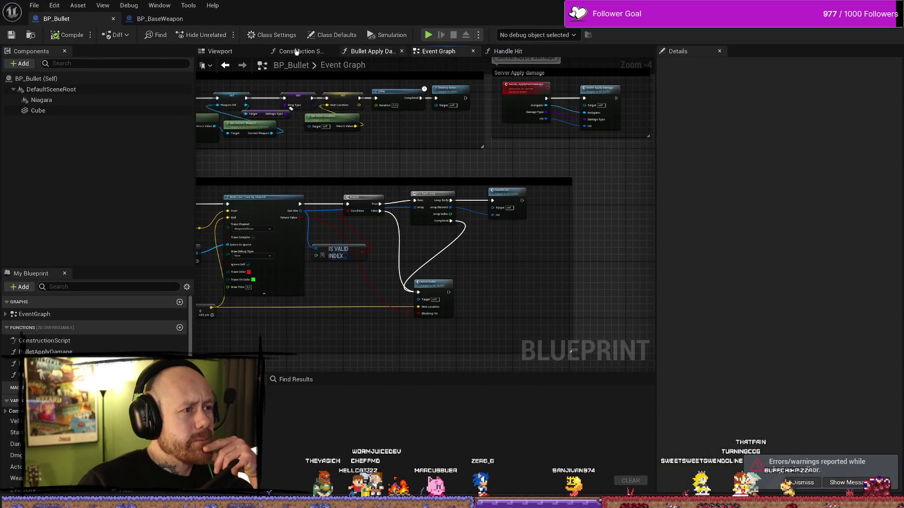
{"action": "left_click", "coordinate": [168, 19]}
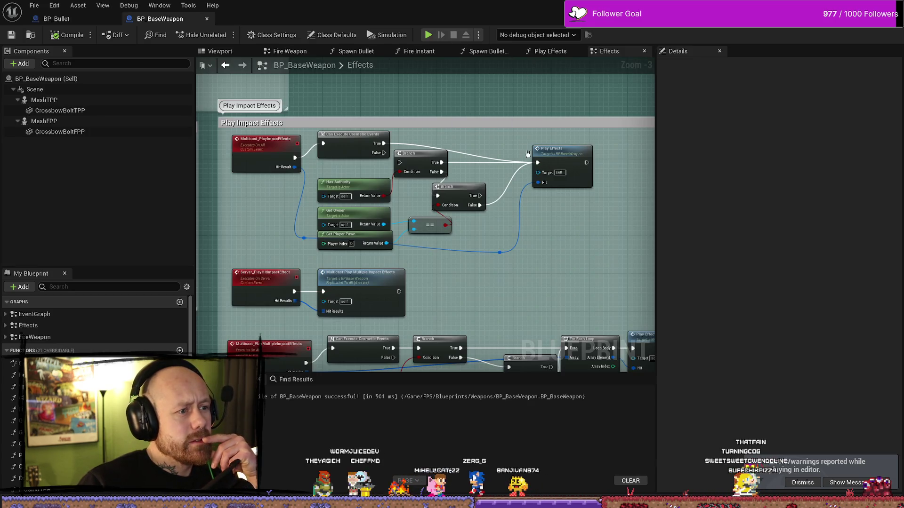
- Open BP_BaseWeapon's Play Effects graph and pan to the surface-type switch, Cast To and Branch nodes
{"action": "double_click", "coordinate": [562, 155]}
{"action": "scroll", "coordinate": [565, 269], "scroll_direction": "up", "scroll_amount": 2}
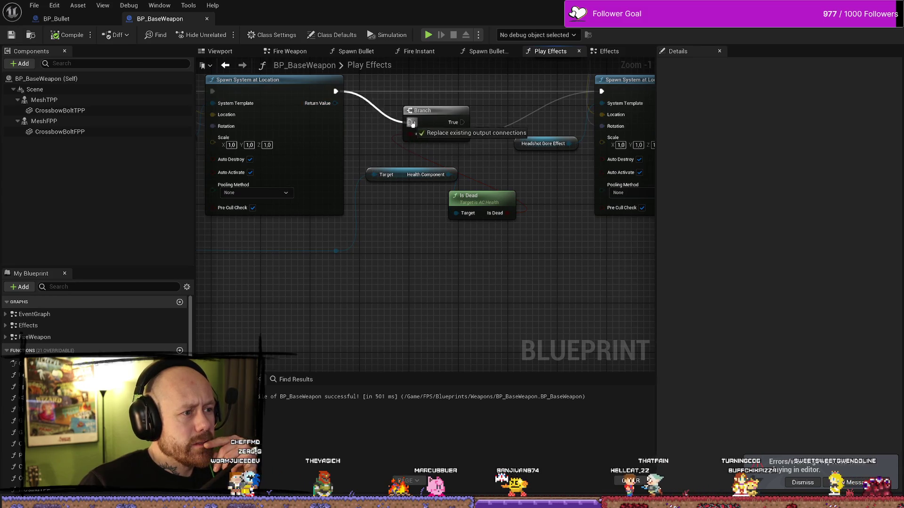
{"action": "scroll", "coordinate": [419, 309], "scroll_direction": "down", "scroll_amount": 1}
{"action": "left_click_drag", "start_coordinate": [420, 309], "coordinate": [518, 321]}
{"action": "mouse_move", "coordinate": [302, 340]}
{"action": "left_mouse_down"}
{"action": "mouse_move", "coordinate": [506, 323]}
{"action": "mouse_move", "coordinate": [383, 323]}
{"action": "mouse_move", "coordinate": [521, 329]}
{"action": "mouse_move", "coordinate": [282, 326]}
{"action": "mouse_move", "coordinate": [363, 220]}
{"action": "mouse_move", "coordinate": [295, 189]}
{"action": "left_mouse_up"}
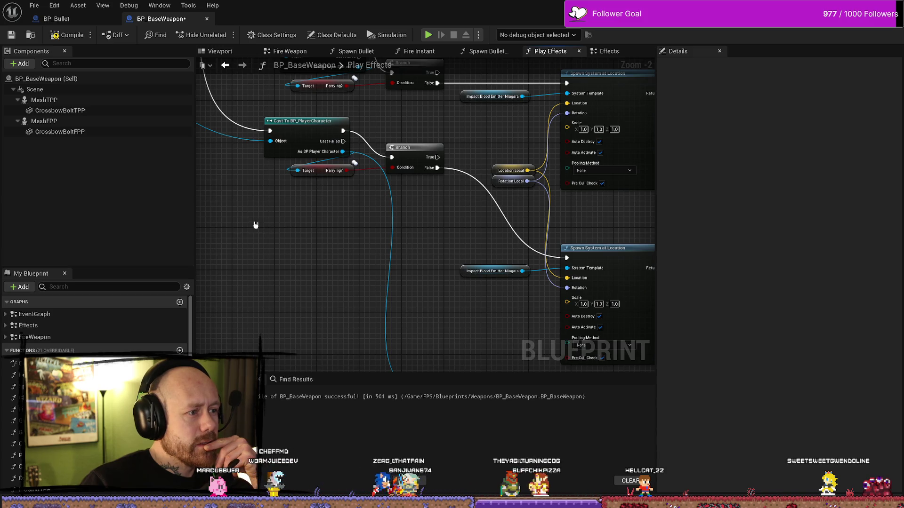
{"action": "mouse_move", "coordinate": [288, 263]}
{"action": "left_mouse_down"}
{"action": "mouse_move", "coordinate": [264, 276]}
{"action": "mouse_move", "coordinate": [373, 318]}
{"action": "mouse_move", "coordinate": [343, 230]}
{"action": "mouse_move", "coordinate": [343, 301]}
{"action": "mouse_move", "coordinate": [339, 239]}
{"action": "left_mouse_up"}
{"action": "mouse_move", "coordinate": [420, 332]}
{"action": "left_mouse_down"}
{"action": "mouse_move", "coordinate": [375, 282]}
{"action": "mouse_move", "coordinate": [367, 254]}
{"action": "left_mouse_up"}
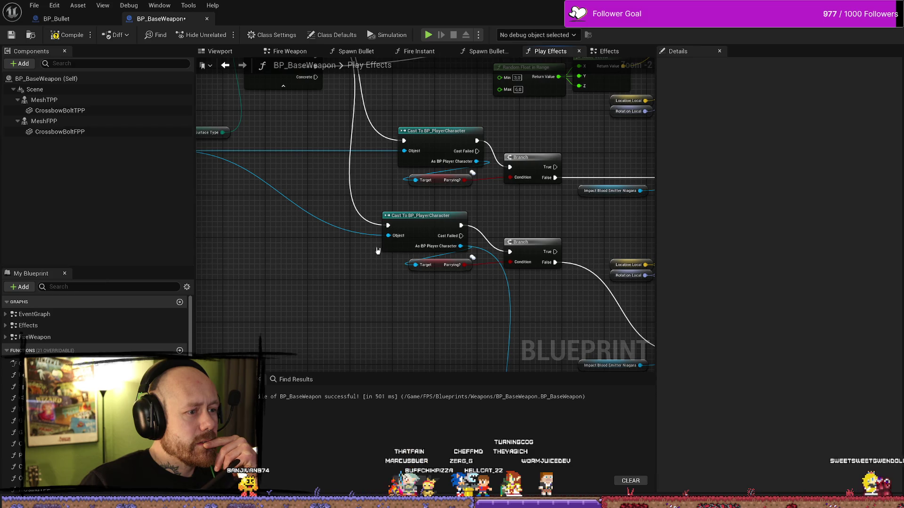
- Inspect the lower Cast To BP_PlayerCharacter node, hit outputs, and the Spawn System, Branch, Is Dead nodes
{"action": "left_click", "coordinate": [385, 247]}
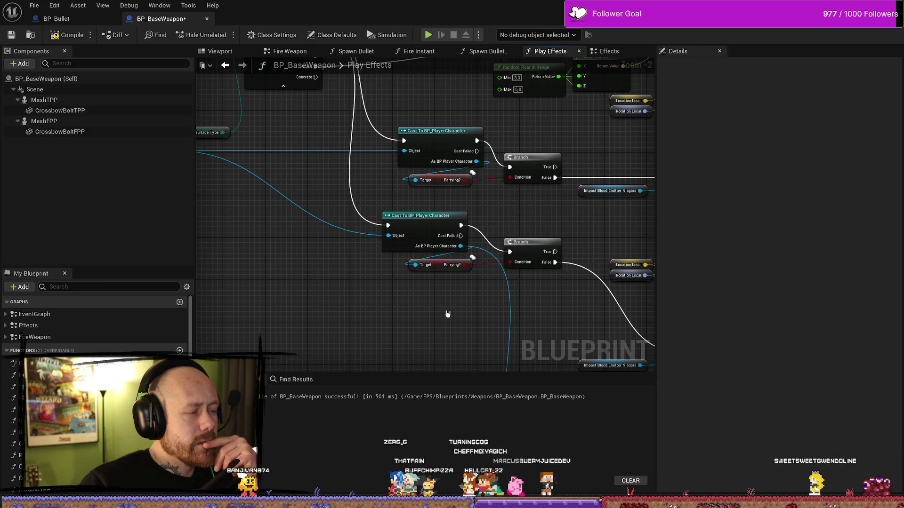
{"action": "left_click_drag", "start_coordinate": [318, 284], "coordinate": [497, 305]}
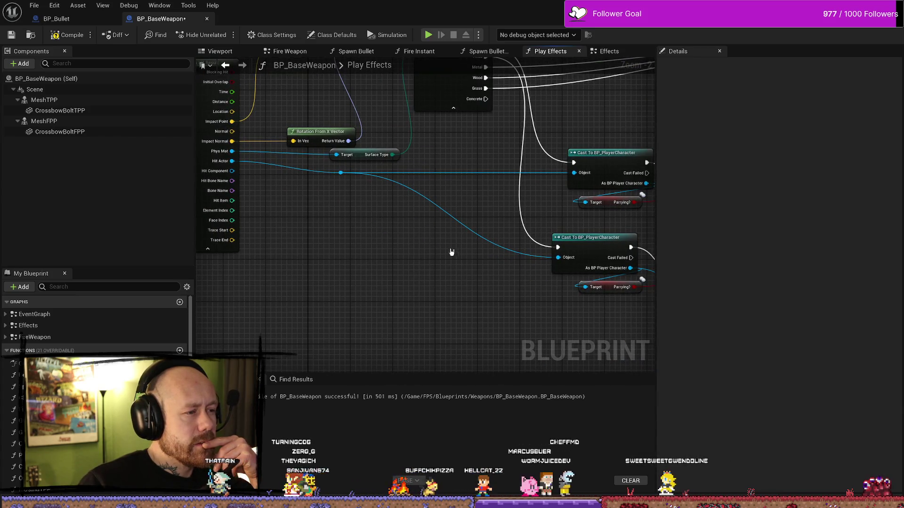
{"action": "left_click_drag", "start_coordinate": [439, 250], "coordinate": [426, 256]}
{"action": "mouse_move", "coordinate": [486, 293]}
{"action": "left_mouse_down"}
{"action": "mouse_move", "coordinate": [387, 284]}
{"action": "mouse_move", "coordinate": [387, 295]}
{"action": "left_mouse_up"}
{"action": "scroll", "coordinate": [538, 293], "scroll_direction": "down", "scroll_amount": 2}
{"action": "mouse_move", "coordinate": [538, 293]}
{"action": "left_mouse_down"}
{"action": "mouse_move", "coordinate": [450, 299]}
{"action": "mouse_move", "coordinate": [436, 235]}
{"action": "mouse_move", "coordinate": [439, 252]}
{"action": "left_mouse_up"}
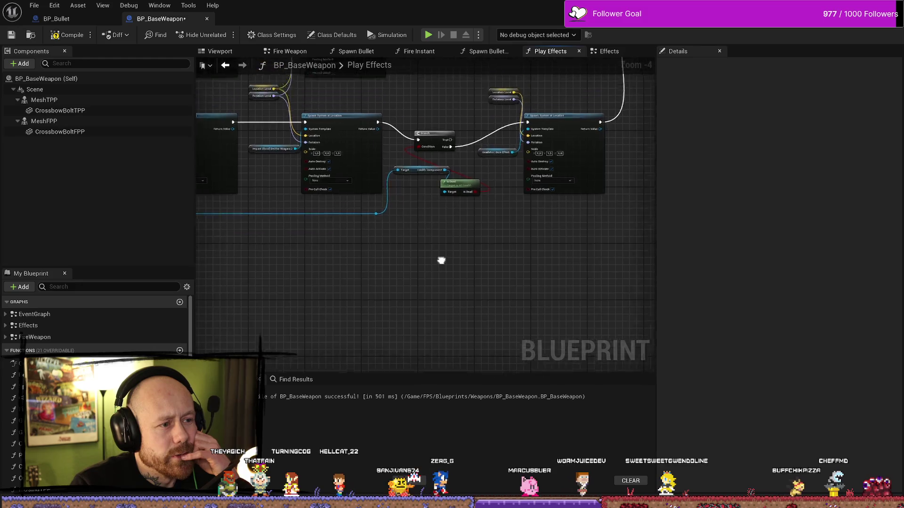
{"action": "scroll", "coordinate": [483, 233], "scroll_direction": "up", "scroll_amount": 2}
{"action": "mouse_move", "coordinate": [303, 300]}
{"action": "left_mouse_down"}
{"action": "mouse_move", "coordinate": [400, 300]}
{"action": "mouse_move", "coordinate": [357, 283]}
{"action": "mouse_move", "coordinate": [365, 317]}
{"action": "mouse_move", "coordinate": [339, 252]}
{"action": "left_mouse_up"}
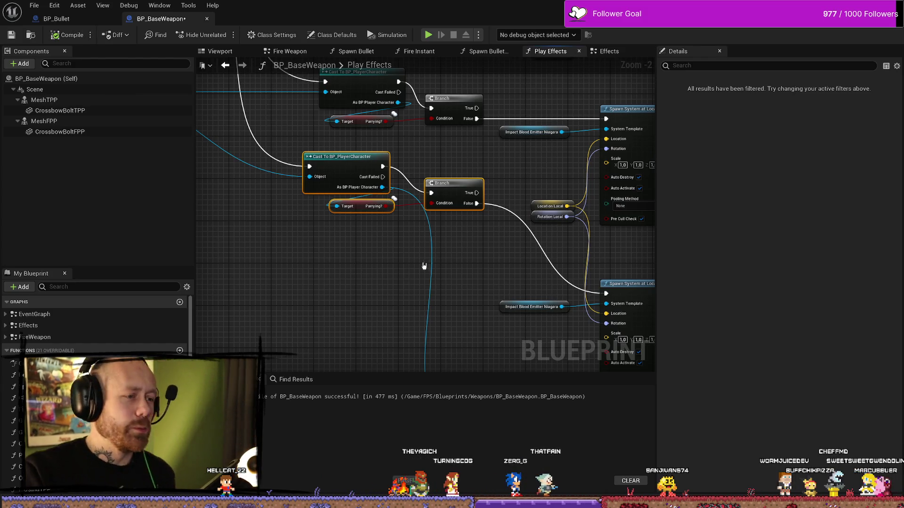
{"action": "mouse_move", "coordinate": [524, 363]}
{"action": "left_mouse_down"}
{"action": "mouse_move", "coordinate": [349, 169]}
{"action": "mouse_move", "coordinate": [302, 242]}
{"action": "mouse_move", "coordinate": [451, 242]}
{"action": "mouse_move", "coordinate": [446, 298]}
{"action": "left_mouse_up"}
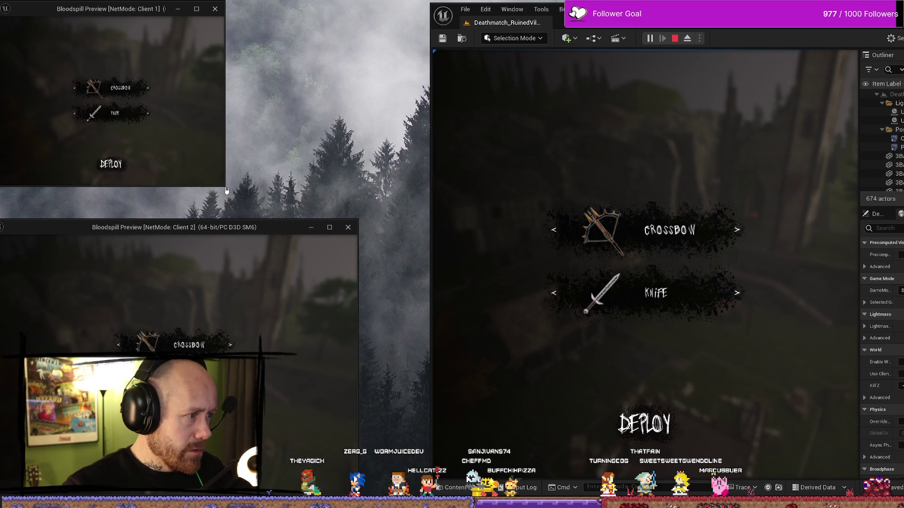
- Enlarge Client 1's window, walk its player around, and deploy Client 2 and the editor player with crossbows
{"action": "left_click_drag", "start_coordinate": [224, 186], "coordinate": [407, 226]}
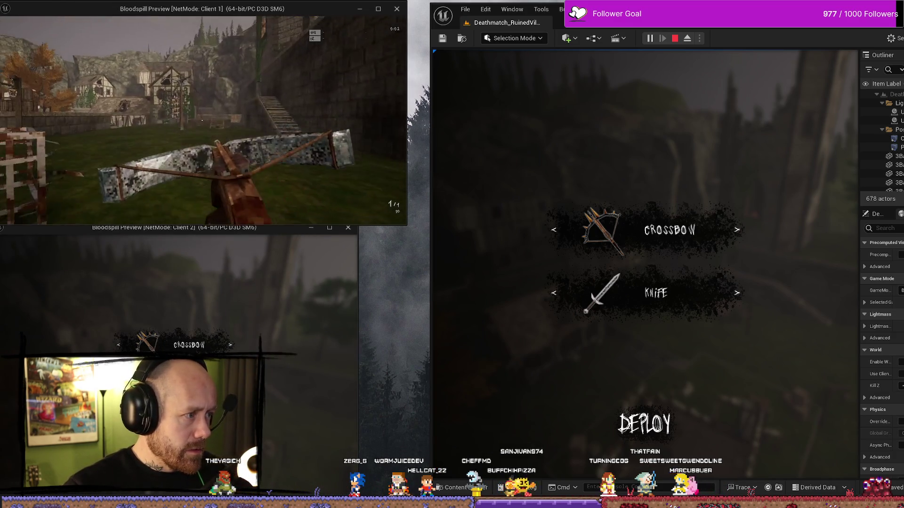
{"action": "key", "text": "w"}
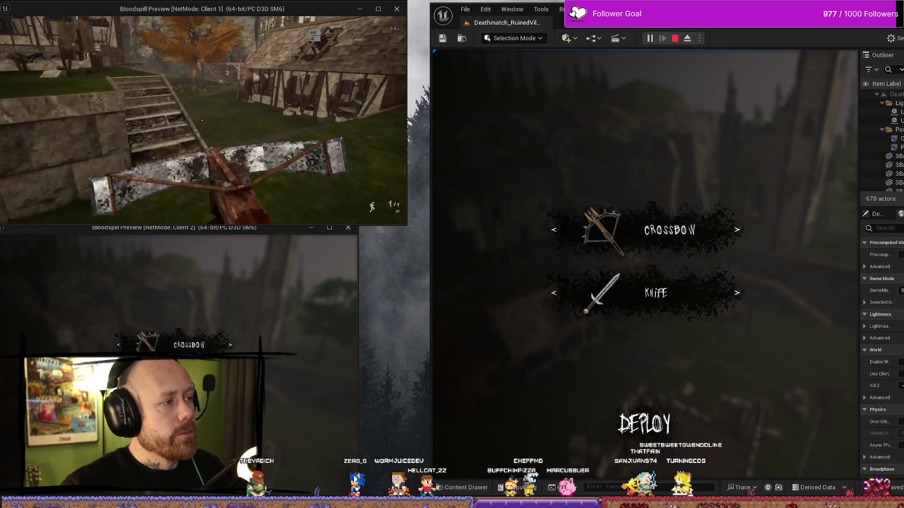
{"action": "key", "text": "w"}
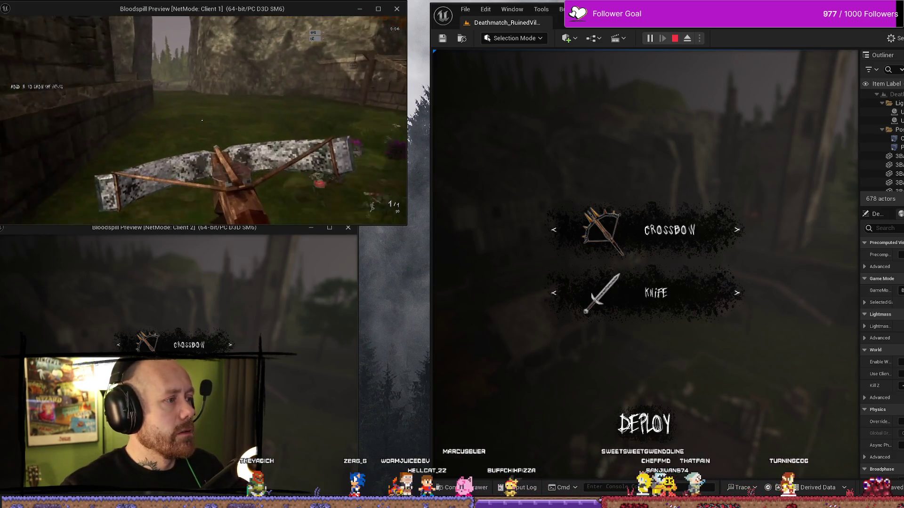
{"action": "left_click", "coordinate": [9, 260]}
{"action": "key", "text": "space"}
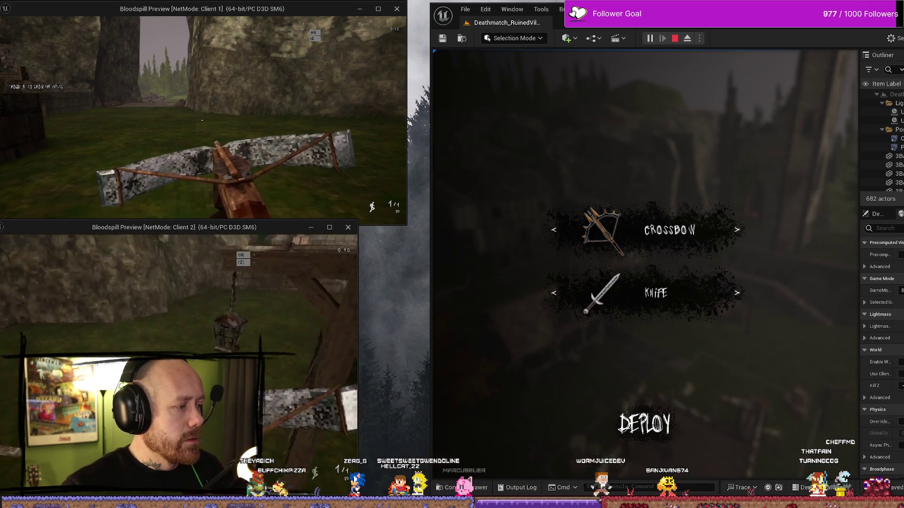
{"action": "mouse_move", "coordinate": [179, 324]}
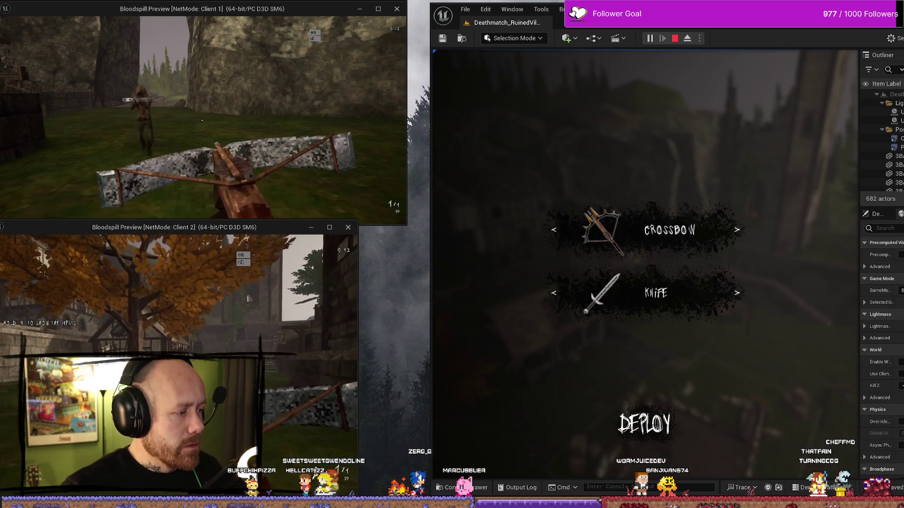
{"action": "key", "text": "space"}
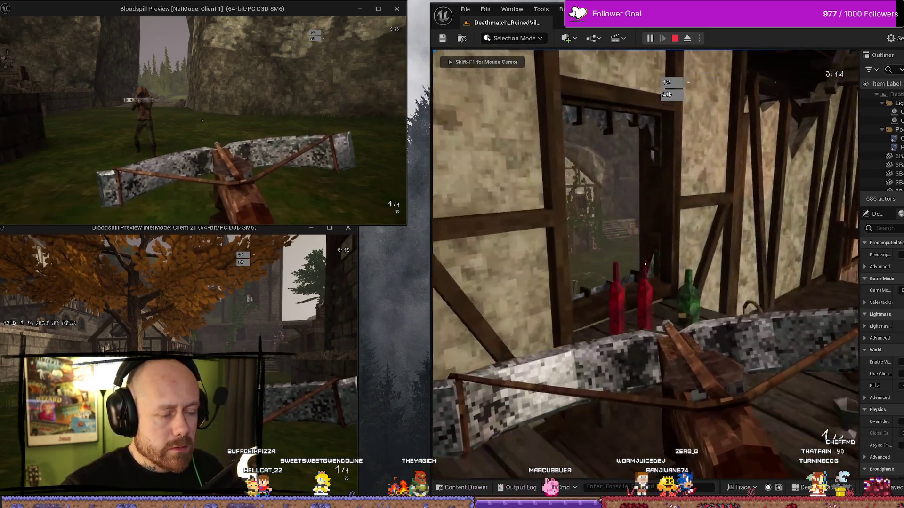
- Shoot Client 1 and the editor player from Client 2, then respawn the editor player
{"action": "mouse_move", "coordinate": [645, 263]}
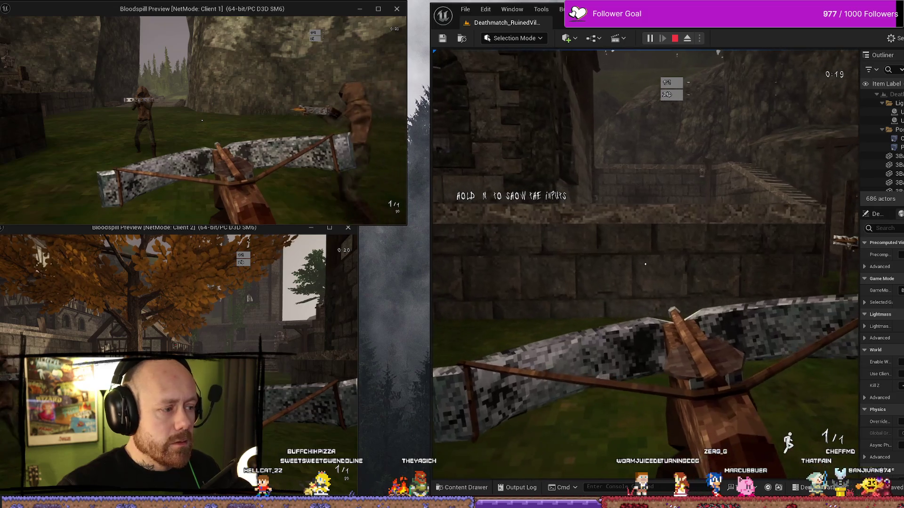
{"action": "key", "text": "shift+F1"}
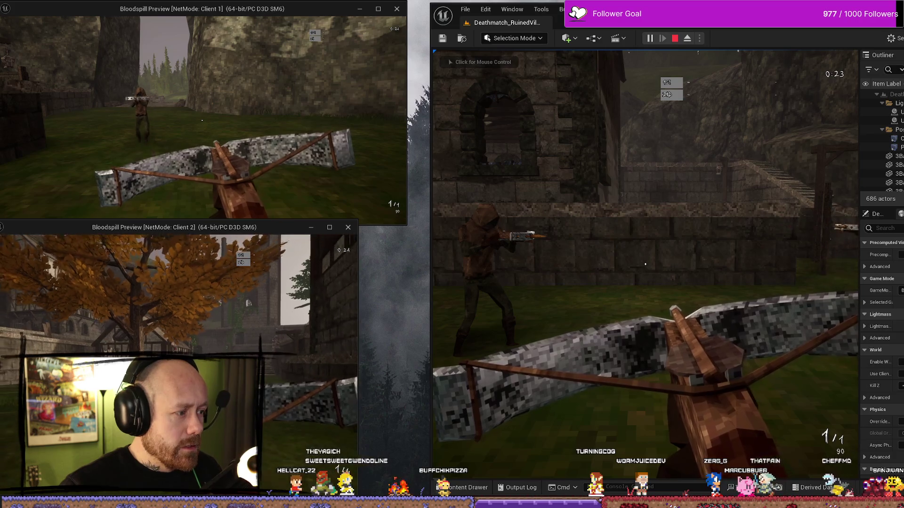
{"action": "left_click", "coordinate": [179, 362]}
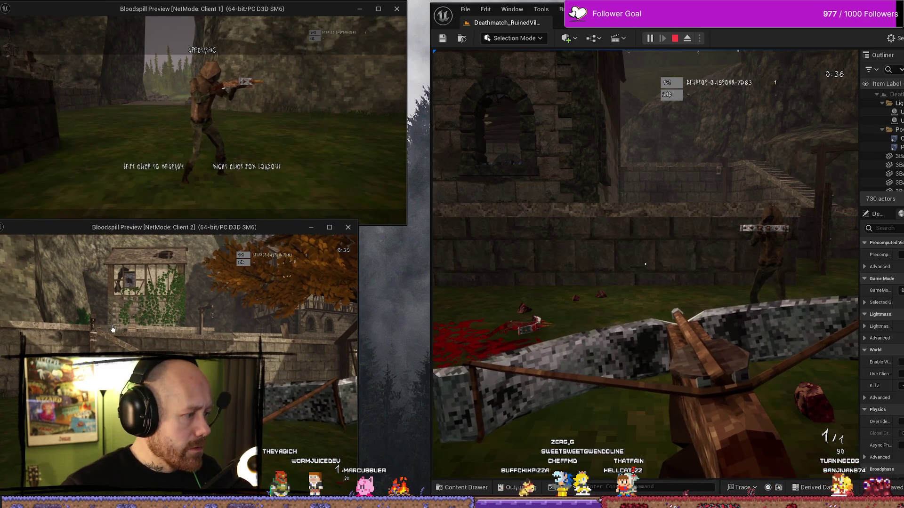
{"action": "left_click", "coordinate": [179, 362]}
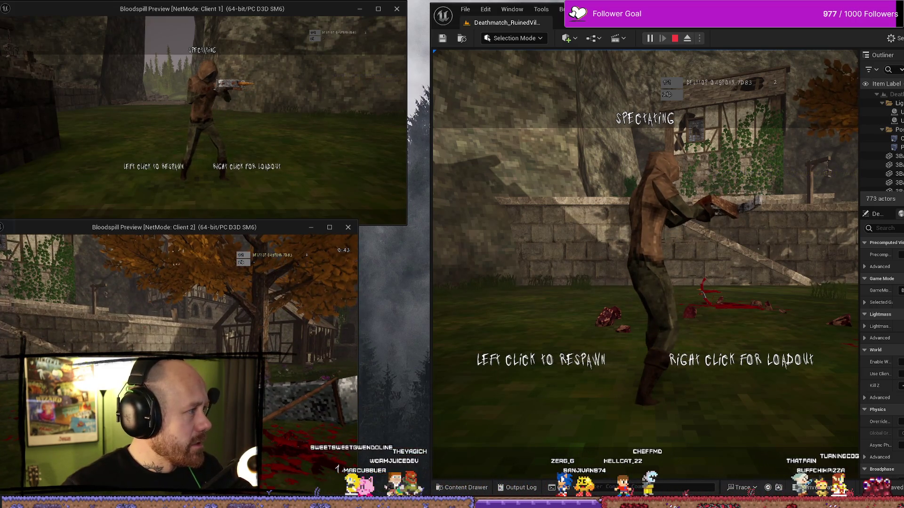
{"action": "left_click", "coordinate": [645, 264]}
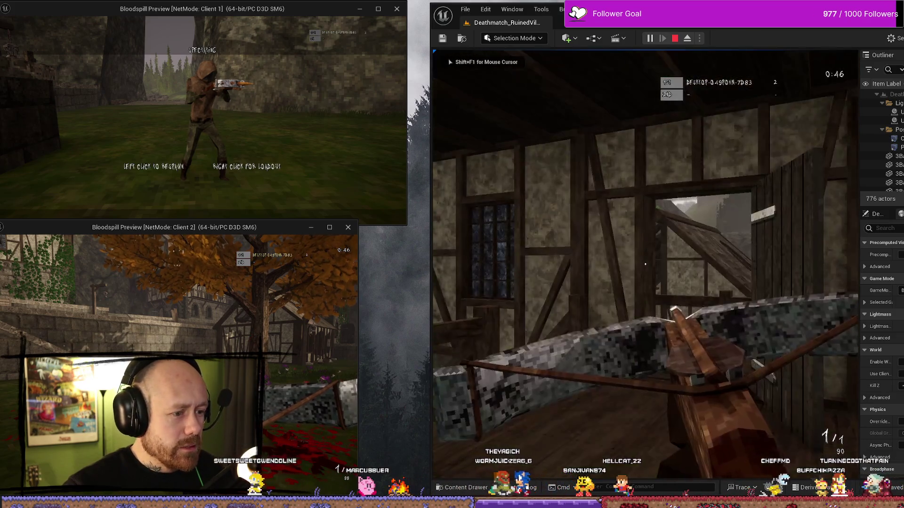
{"action": "key", "text": "alt+Tab"}
- Trade crossbow headshots between Client 1 and Client 2, checking blood splatter and gibs
{"action": "left_click", "coordinate": [237, 152]}
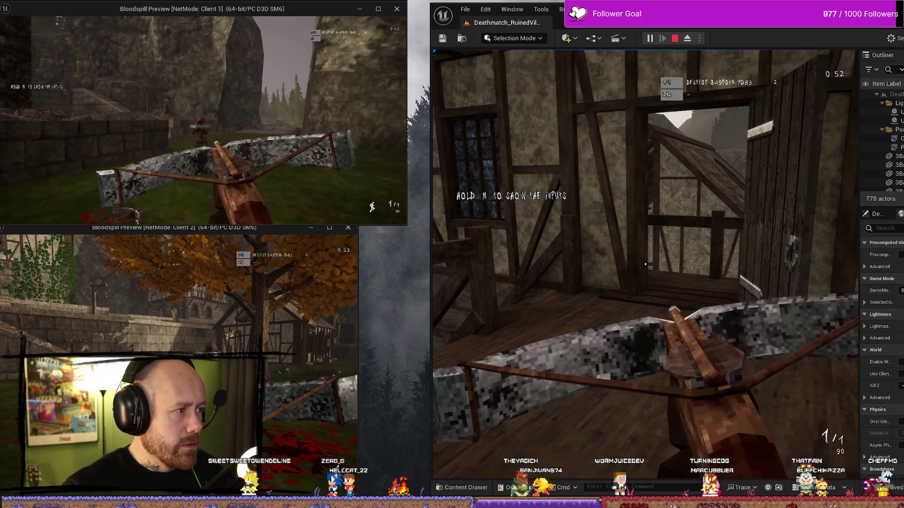
{"action": "left_click", "coordinate": [202, 120]}
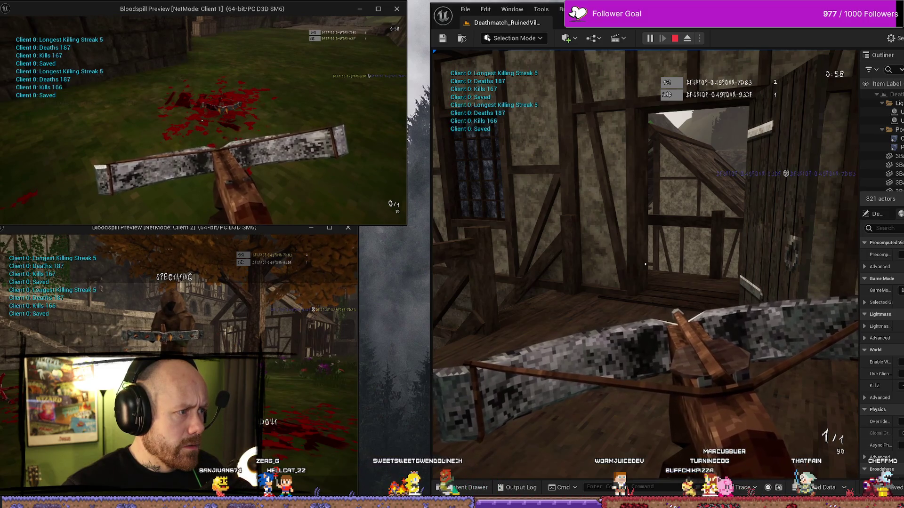
{"action": "key", "text": "r"}
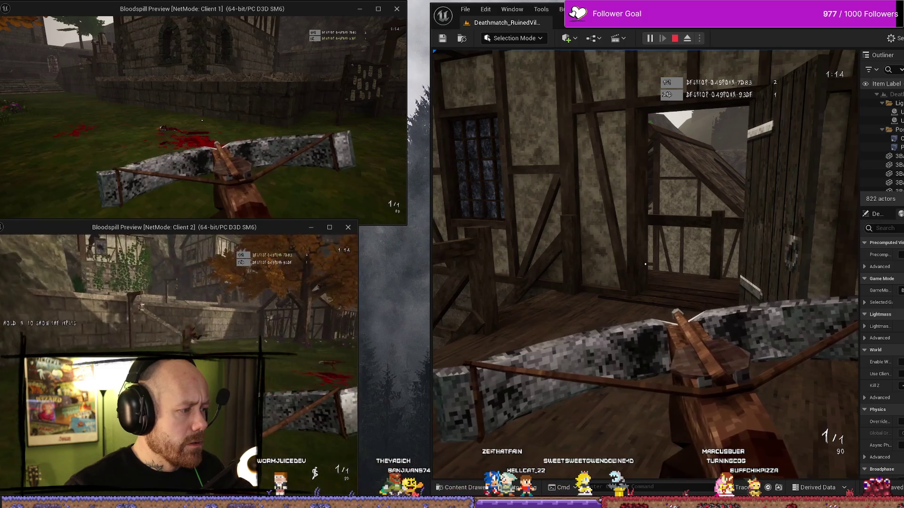
{"action": "left_click", "coordinate": [179, 364]}
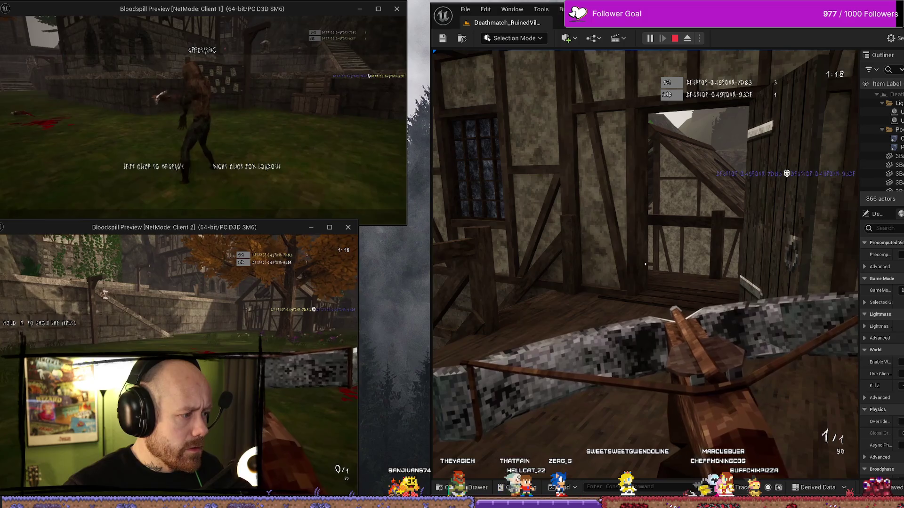
{"action": "left_click", "coordinate": [203, 120]}
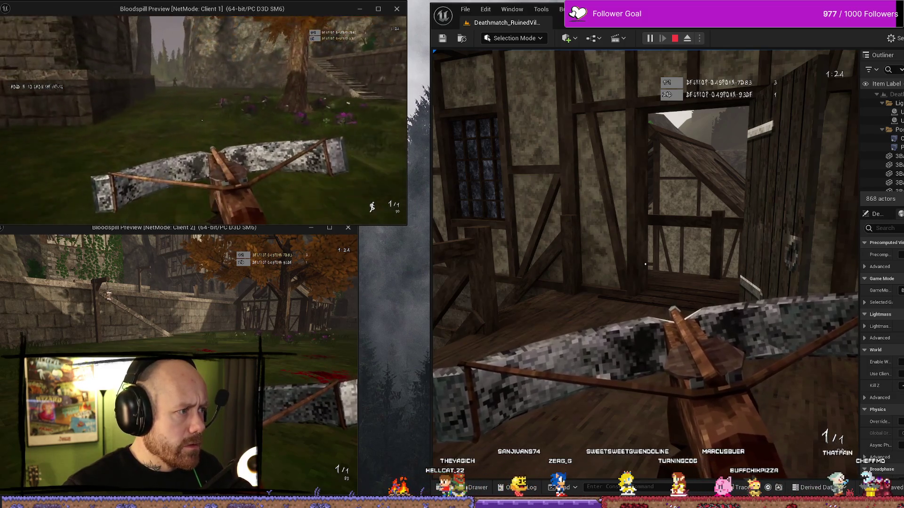
{"action": "left_click", "coordinate": [202, 120]}
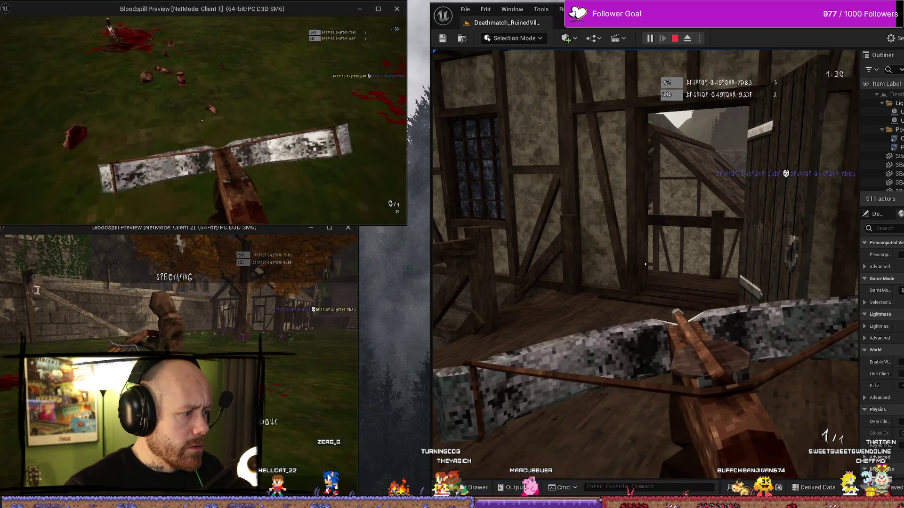
- Stop the play session, close the Message Log, and return to BP_BaseWeapon
{"action": "key", "text": "Escape"}
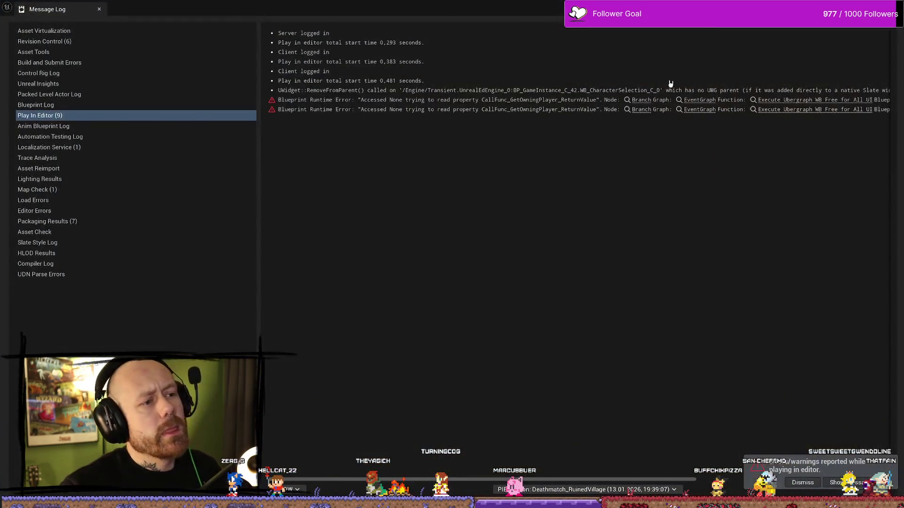
{"action": "key", "text": "alt+F4"}
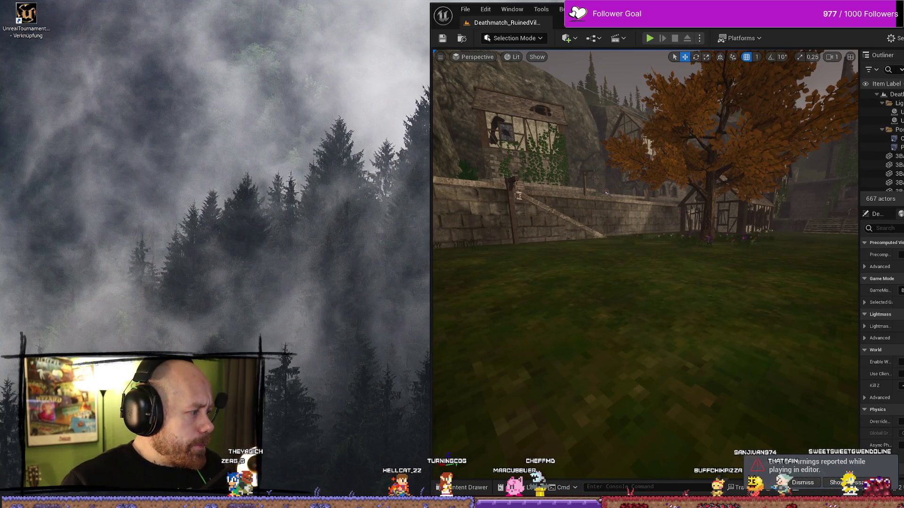
{"action": "key", "text": "alt+Tab"}
- Connect the blood spawn directly to the next Spawn System node and delete the Is Dead check nodes
{"action": "left_click_drag", "start_coordinate": [359, 170], "coordinate": [587, 172]}
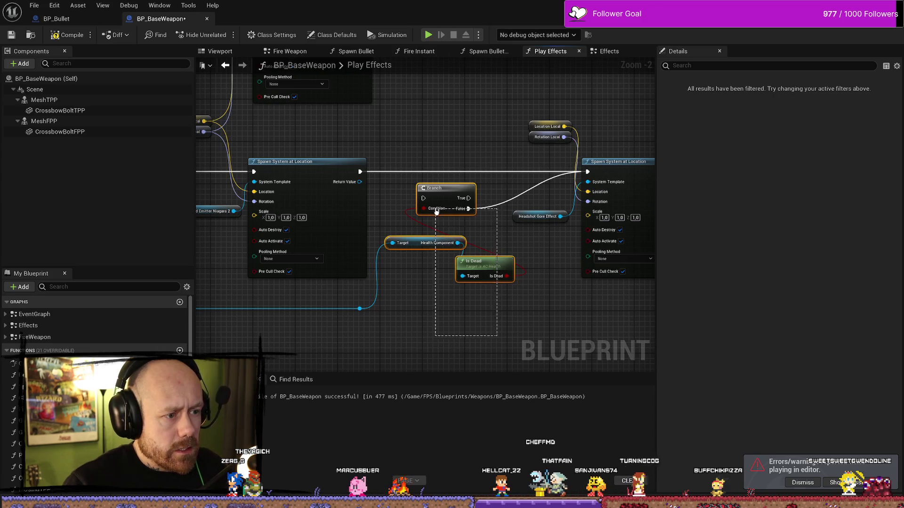
{"action": "left_click_drag", "start_coordinate": [436, 212], "coordinate": [436, 211]}
{"action": "key", "text": "Delete"}
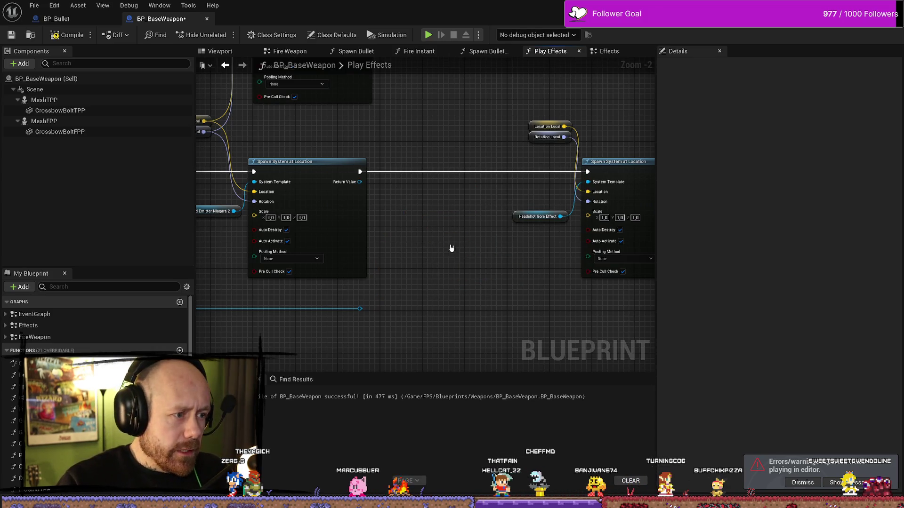
- Review the remaining Play Effects nodes, return to the level, and start a new multiplayer test
{"action": "scroll", "coordinate": [358, 323], "scroll_direction": "down", "scroll_amount": 2}
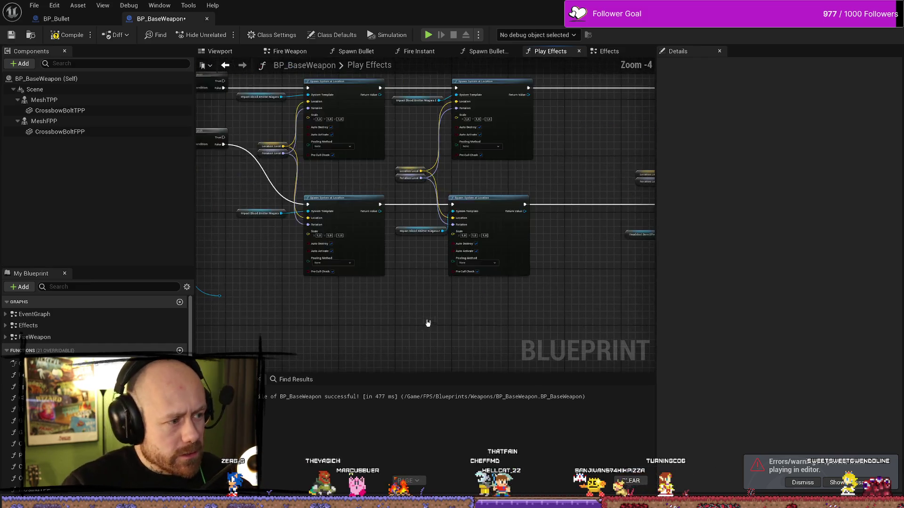
{"action": "mouse_move", "coordinate": [365, 335]}
{"action": "left_mouse_down"}
{"action": "mouse_move", "coordinate": [339, 323]}
{"action": "mouse_move", "coordinate": [434, 345]}
{"action": "mouse_move", "coordinate": [383, 306]}
{"action": "mouse_move", "coordinate": [458, 336]}
{"action": "mouse_move", "coordinate": [531, 337]}
{"action": "mouse_move", "coordinate": [480, 344]}
{"action": "left_mouse_up"}
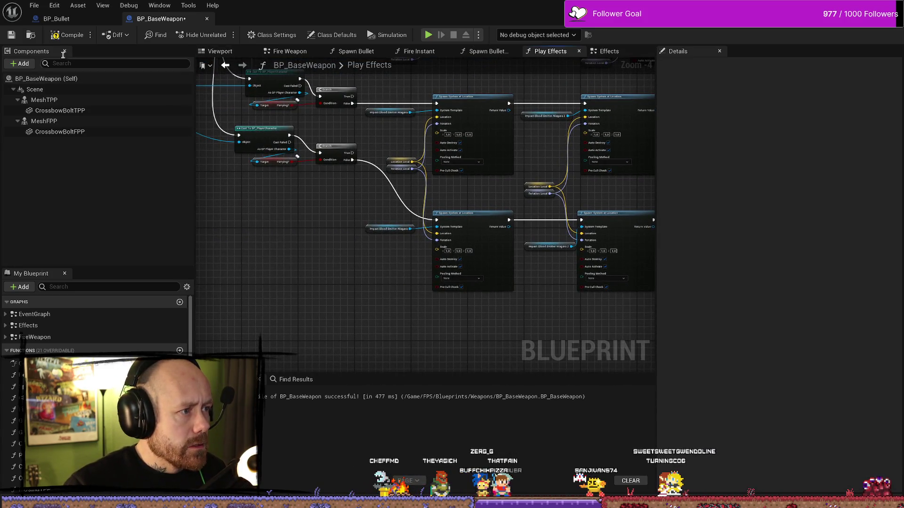
{"action": "left_click_drag", "start_coordinate": [347, 227], "coordinate": [212, 211]}
{"action": "left_click_drag", "start_coordinate": [537, 181], "coordinate": [397, 166]}
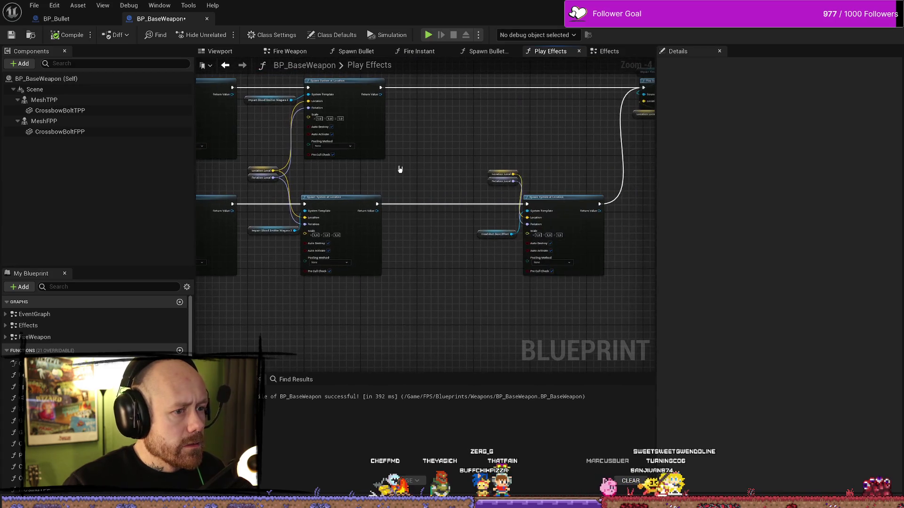
{"action": "key", "text": "alt+Tab"}
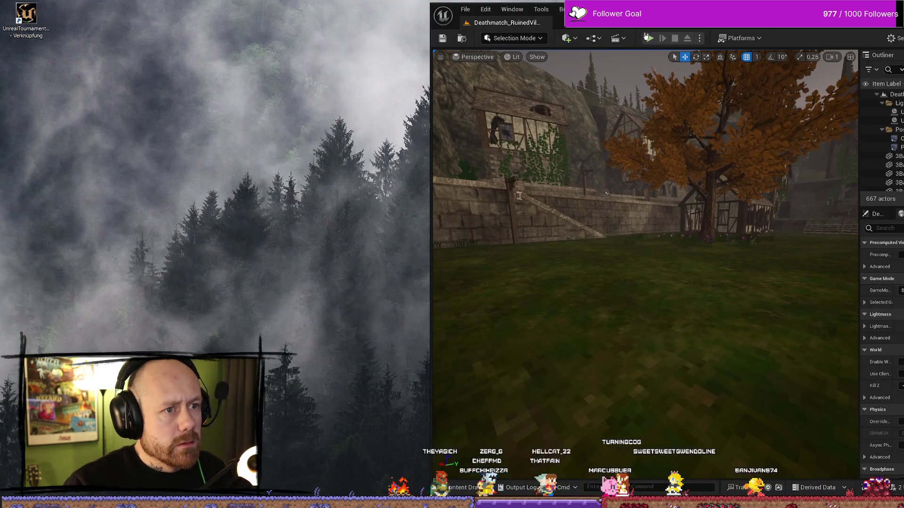
{"action": "left_click", "coordinate": [647, 38]}
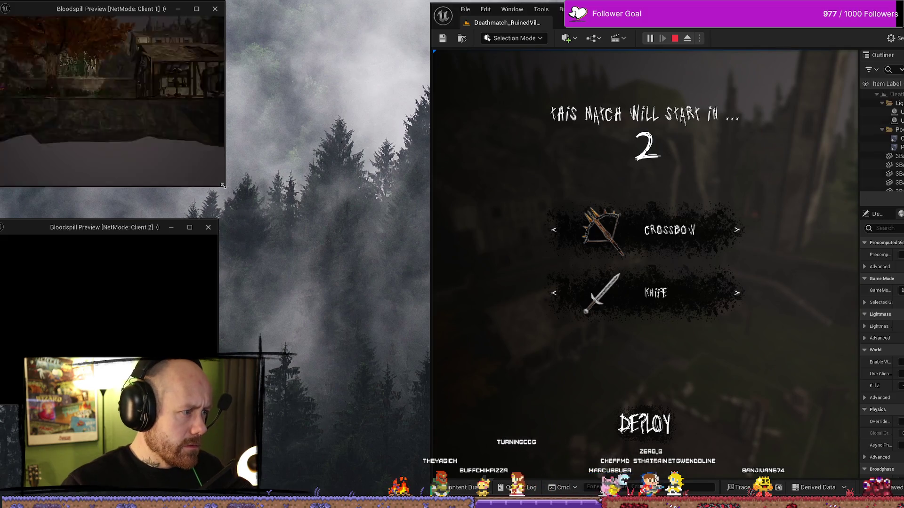
- Enlarge and reposition the Client 1 and Client 2 preview windows
{"action": "mouse_move", "coordinate": [225, 188]}
{"action": "left_mouse_down"}
{"action": "mouse_move", "coordinate": [353, 229]}
{"action": "mouse_move", "coordinate": [405, 277]}
{"action": "left_mouse_up"}
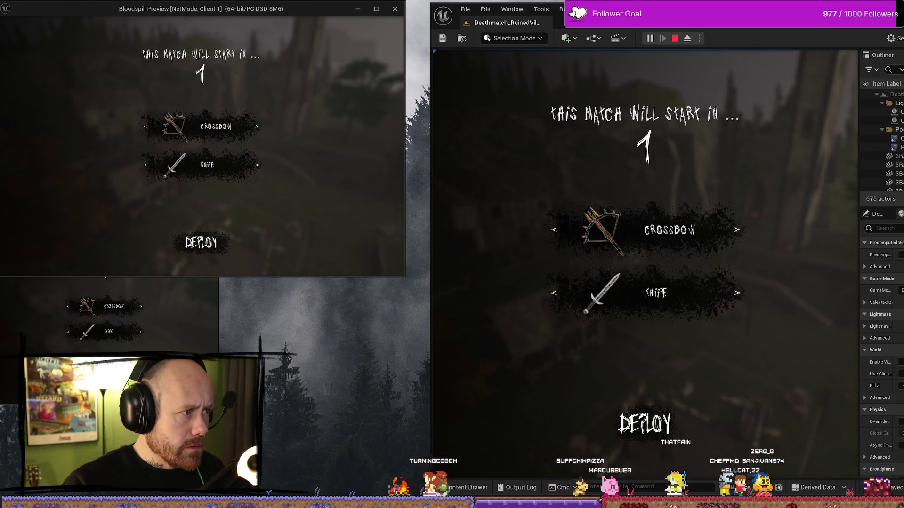
{"action": "left_click_drag", "start_coordinate": [106, 278], "coordinate": [106, 220]}
{"action": "left_click_drag", "start_coordinate": [219, 330], "coordinate": [400, 329]}
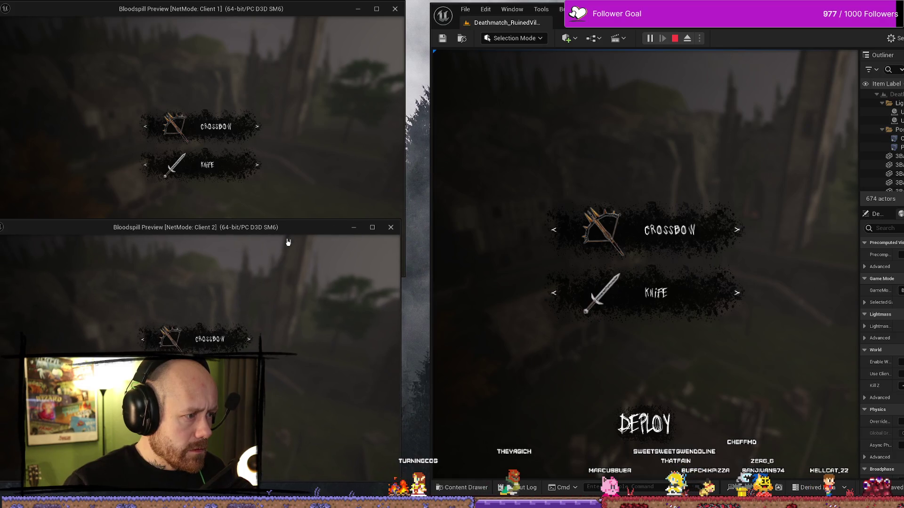
{"action": "left_click_drag", "start_coordinate": [278, 230], "coordinate": [286, 245]}
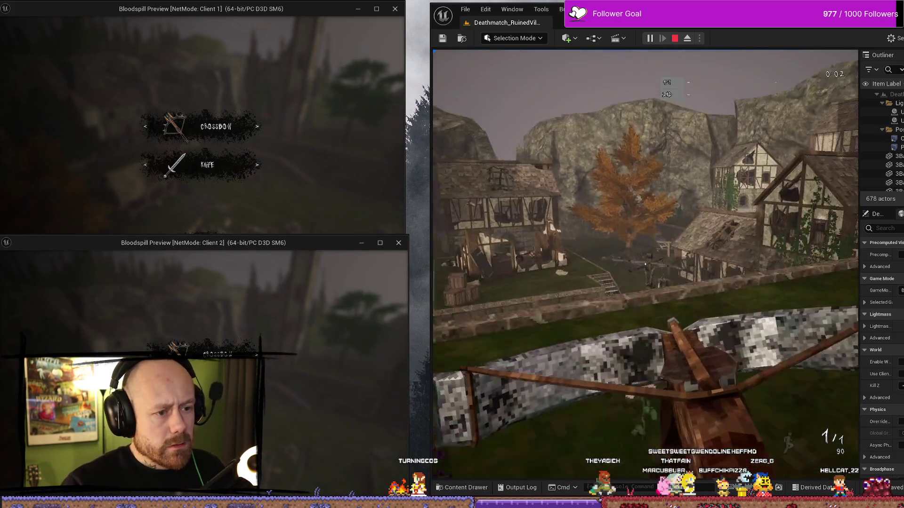
- Walk Client 1 into position and shoot players with Client 2's crossbow to check for blood
{"action": "key", "text": "w"}
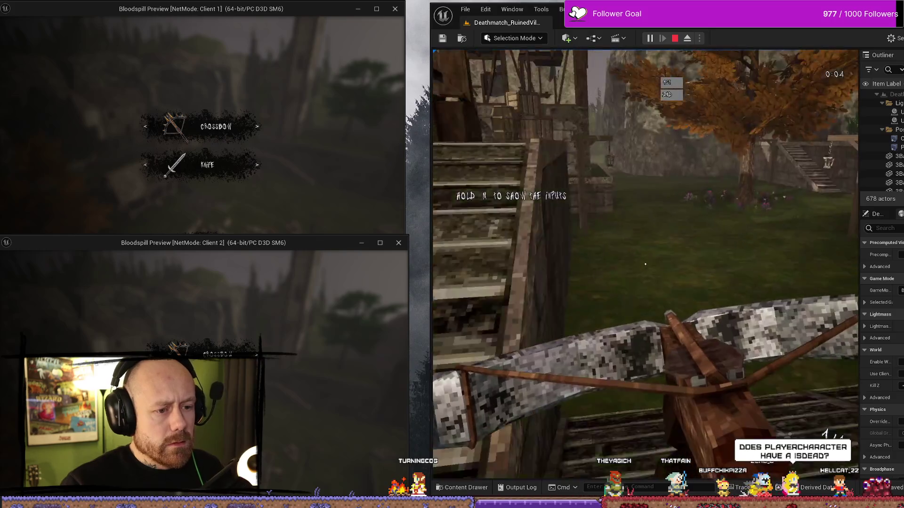
{"action": "key", "text": "w"}
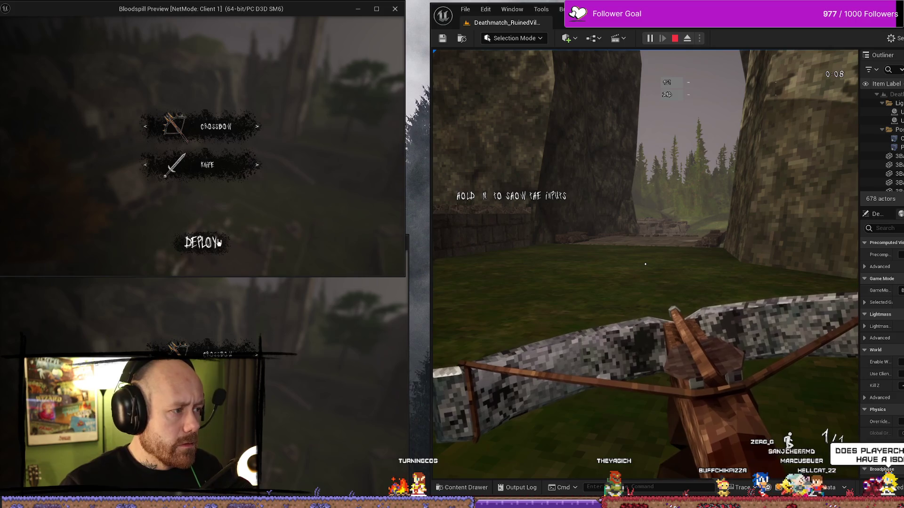
{"action": "key", "text": "w"}
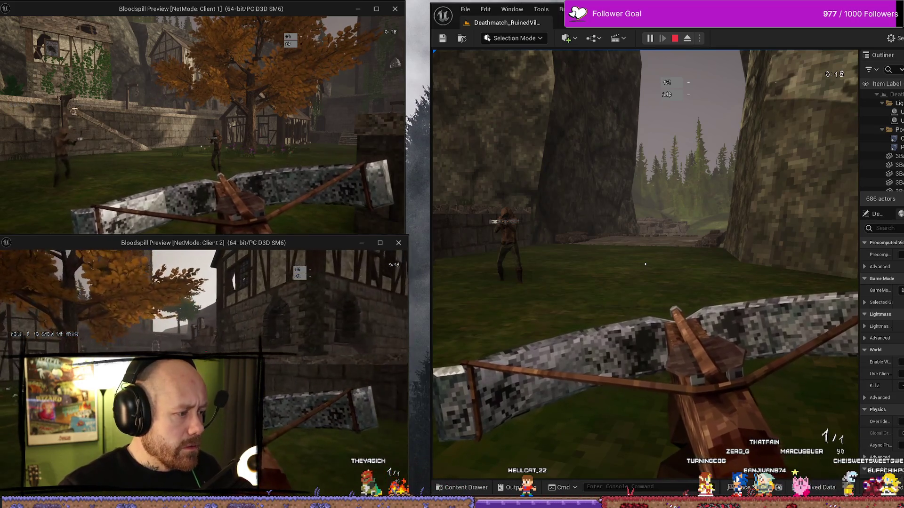
{"action": "left_click", "coordinate": [205, 372]}
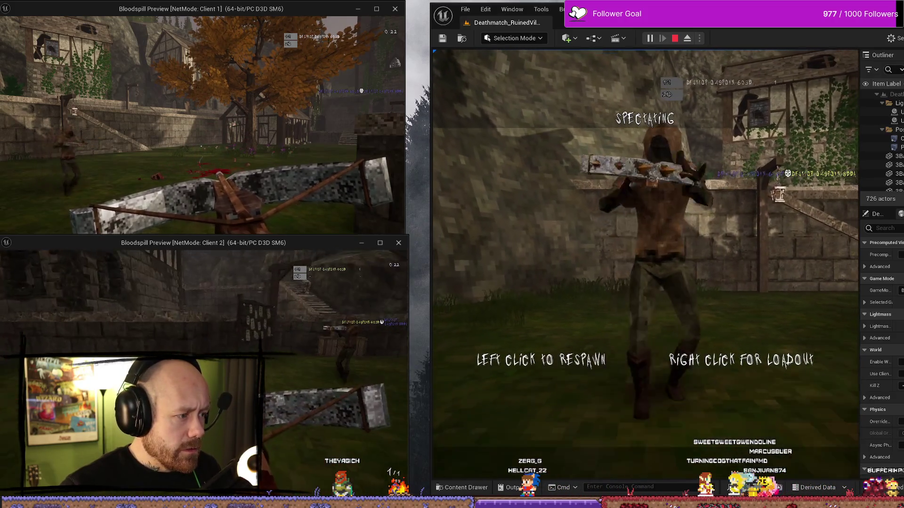
{"action": "left_click", "coordinate": [204, 372]}
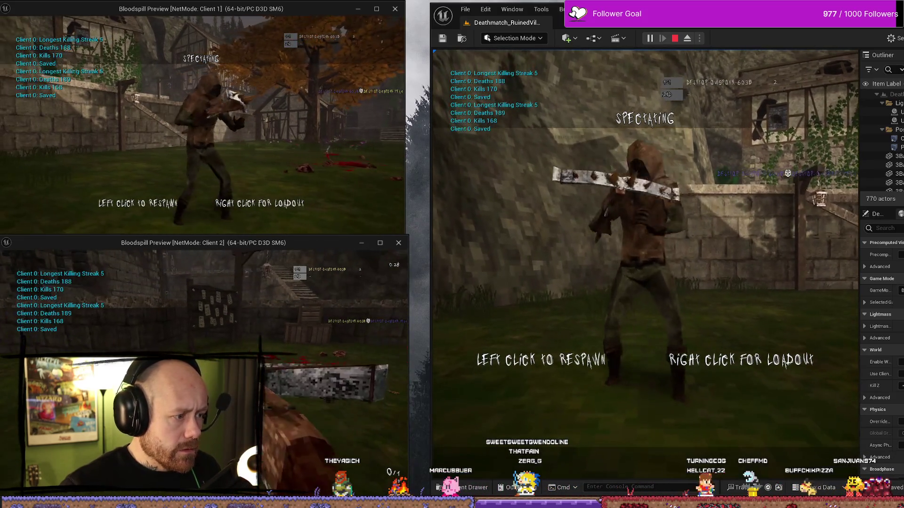
- Respawn the editor player, shoot an enemy near the cliffs for a blood burst, then stop PIE
{"action": "left_click", "coordinate": [645, 264]}
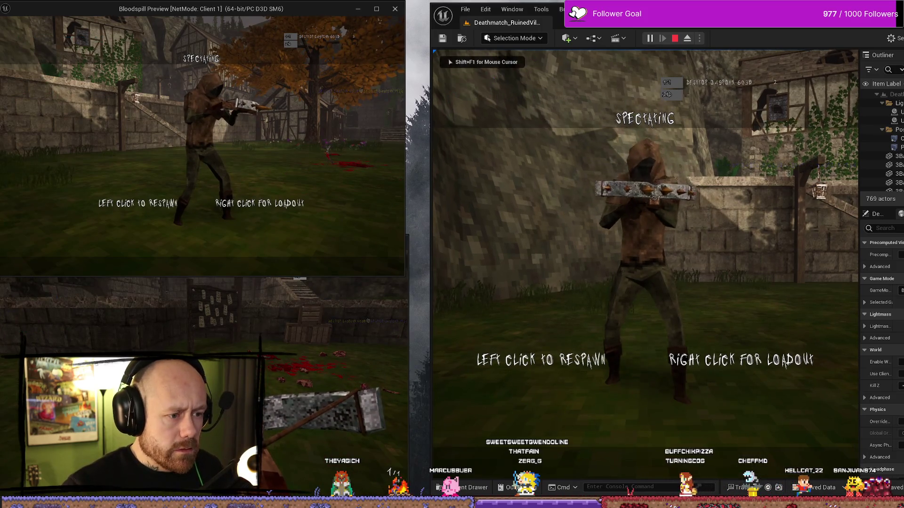
{"action": "key", "text": "w"}
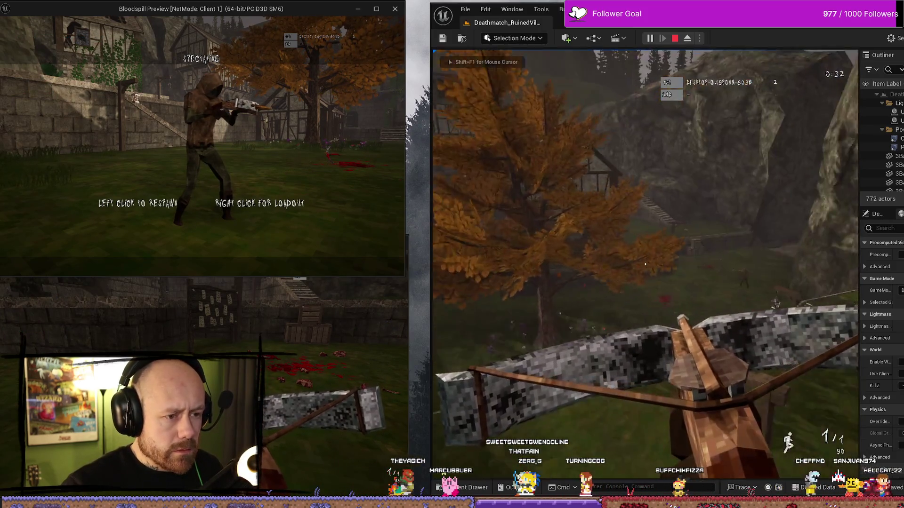
{"action": "key", "text": "w"}
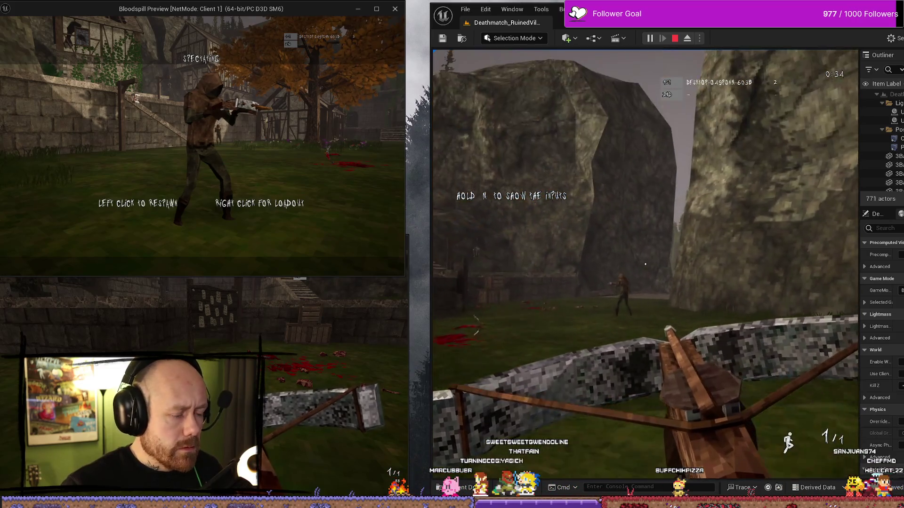
{"action": "left_click", "coordinate": [645, 263]}
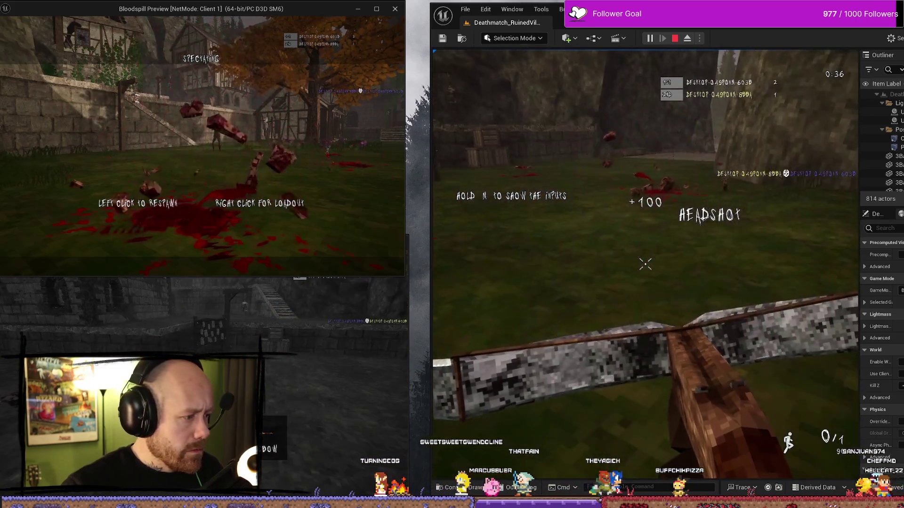
{"action": "key", "text": "w"}
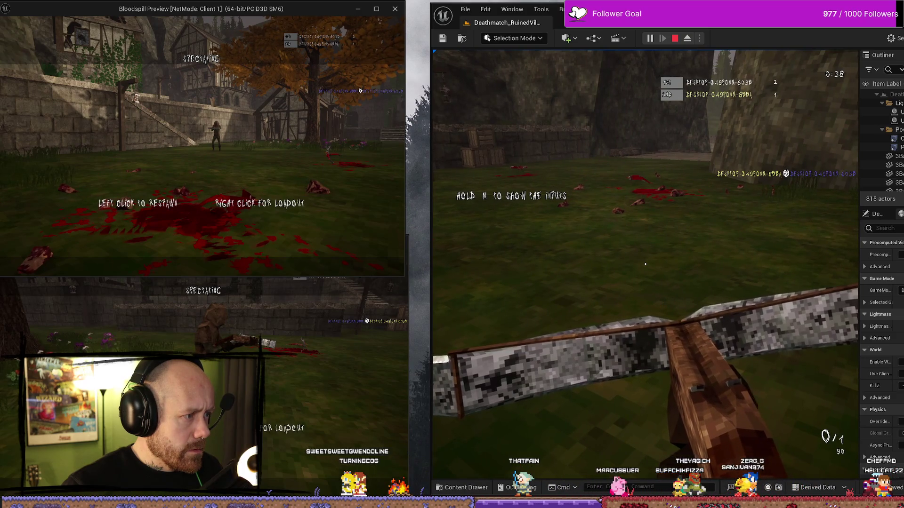
{"action": "key", "text": "Escape"}
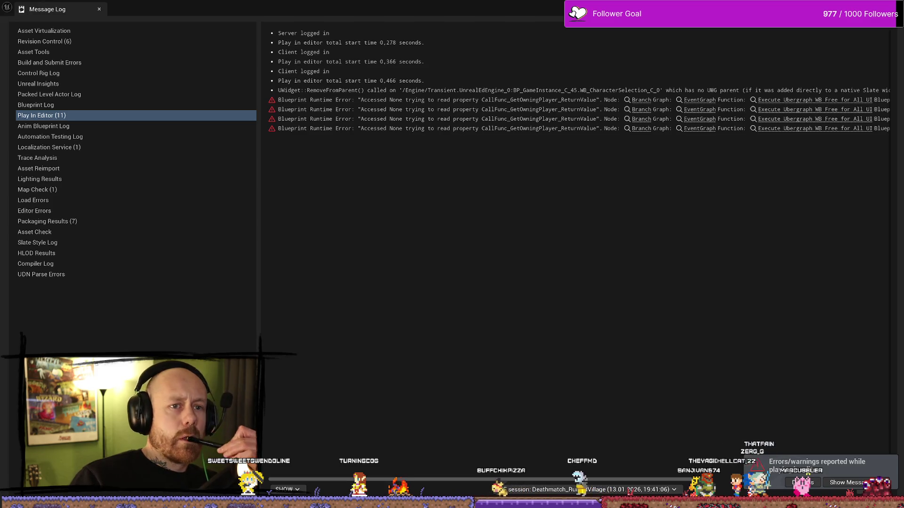
- Shrink the Message Log, restore the level editor to full screen, and clear the 'bullet' asset search
{"action": "double_click", "coordinate": [521, 10]}
{"action": "mouse_move", "coordinate": [612, 9]}
{"action": "left_mouse_down"}
{"action": "mouse_move", "coordinate": [454, 10]}
{"action": "mouse_move", "coordinate": [454, 1]}
{"action": "left_mouse_up"}
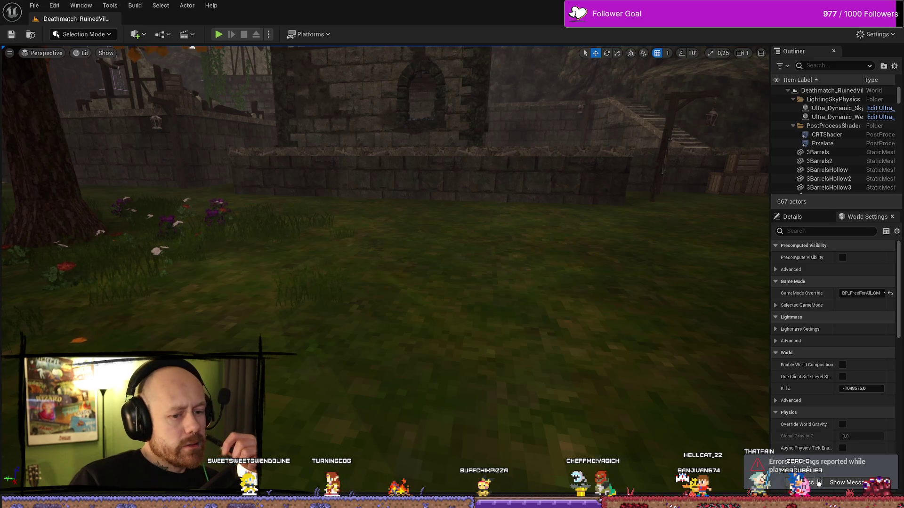
{"action": "key", "text": "ctrl+space"}
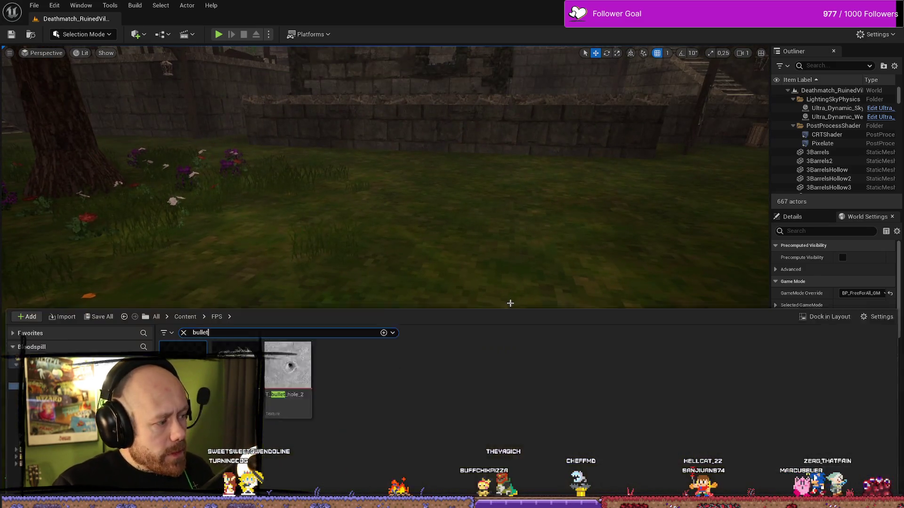
{"action": "right_click", "coordinate": [345, 196]}
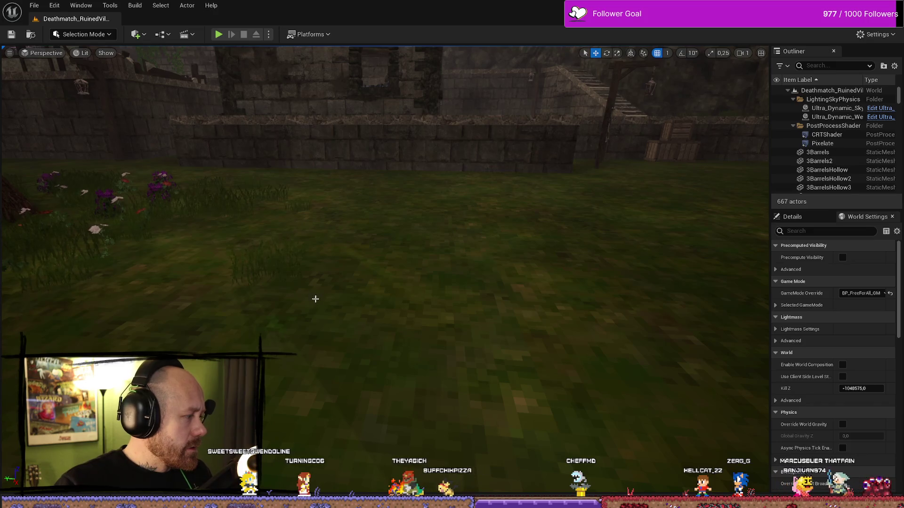
{"action": "key", "text": "ctrl+space"}
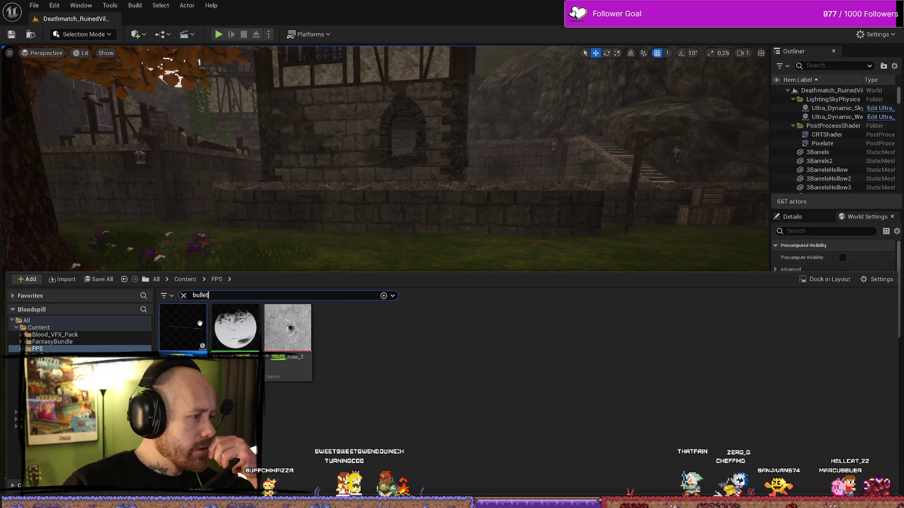
{"action": "left_click", "coordinate": [184, 296]}
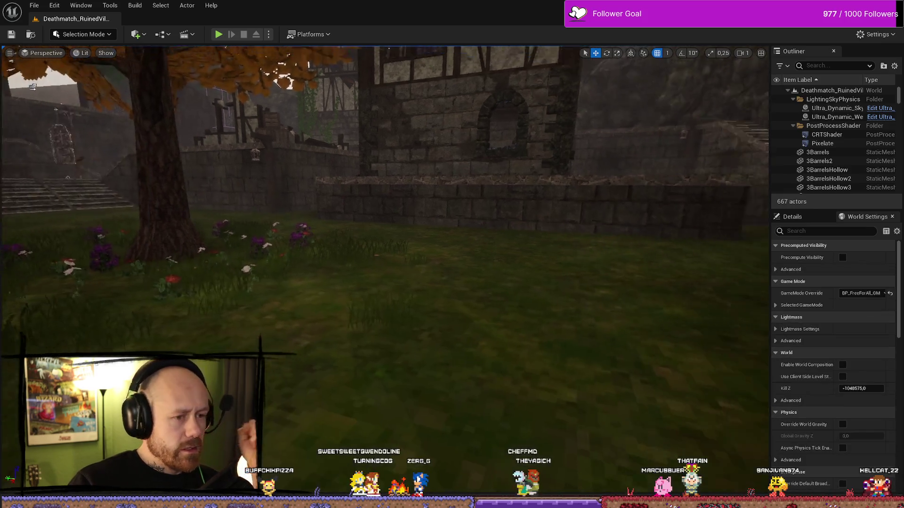
- Save all unsaved levels and assets, then shrink the editor to a smaller window over the desktop
{"action": "left_click", "coordinate": [34, 5]}
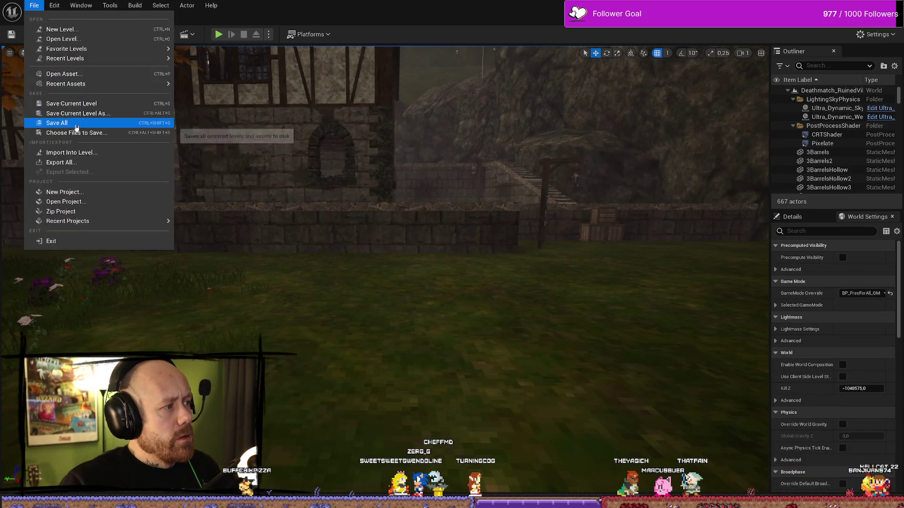
{"action": "left_click", "coordinate": [66, 123]}
{"action": "key", "text": "ctrl+space"}
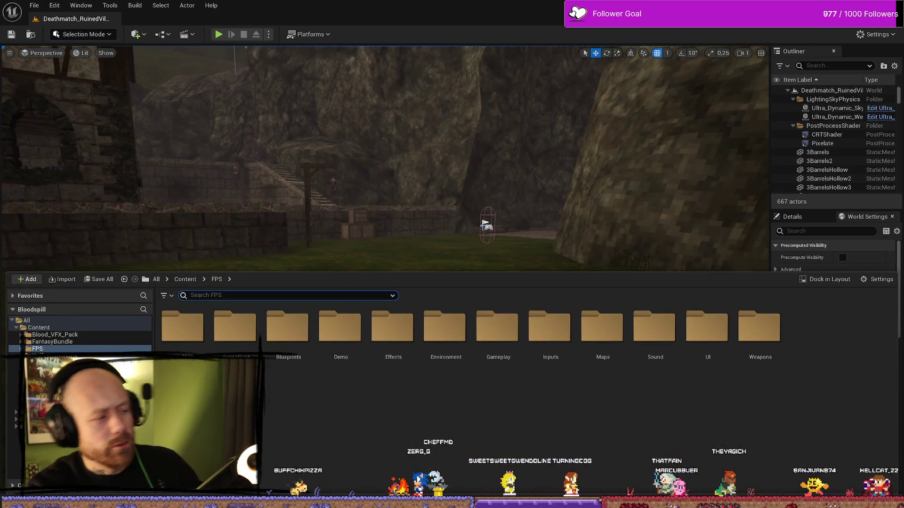
{"action": "left_click_drag", "start_coordinate": [510, 59], "coordinate": [422, 104]}
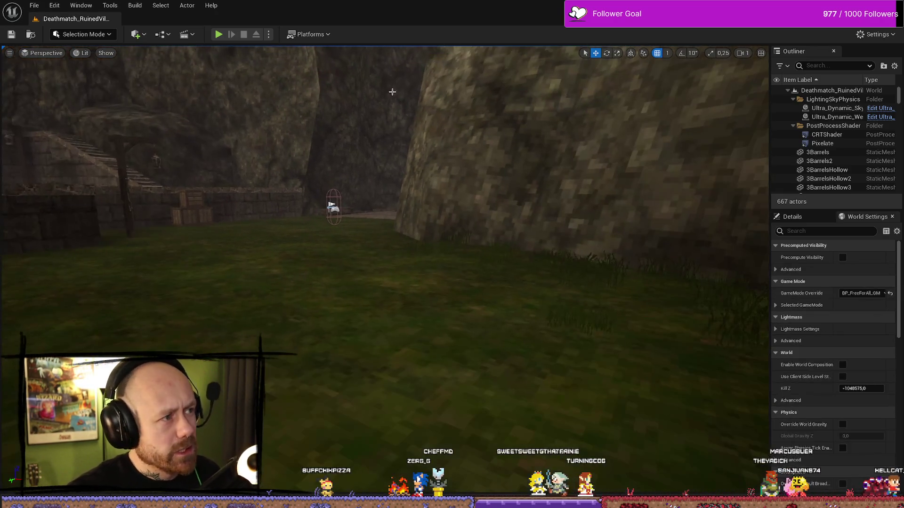
{"action": "mouse_move", "coordinate": [226, 37]}
{"action": "left_mouse_down"}
{"action": "mouse_move", "coordinate": [291, 56]}
{"action": "mouse_move", "coordinate": [582, 56]}
{"action": "left_mouse_up"}
- Start another multiplayer PIE session and deploy Client 1 with the crossbow
{"action": "left_click", "coordinate": [570, 44]}
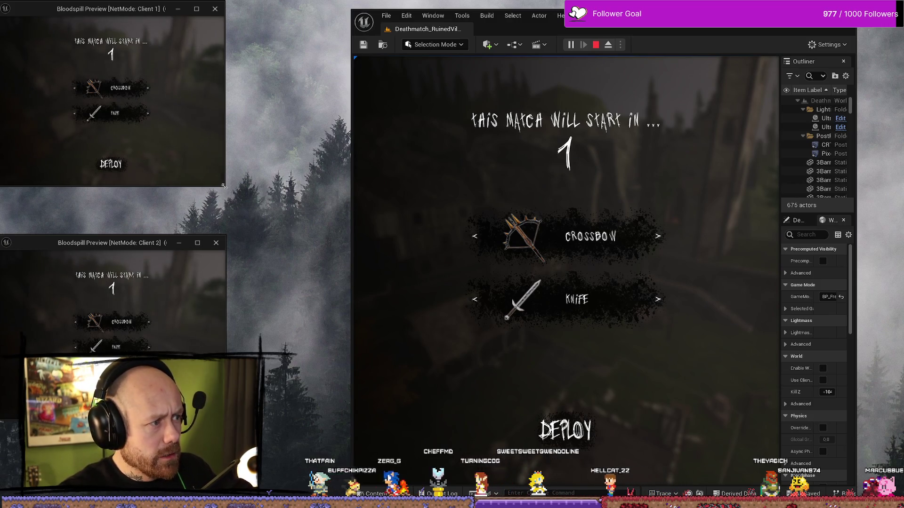
{"action": "left_click", "coordinate": [153, 197]}
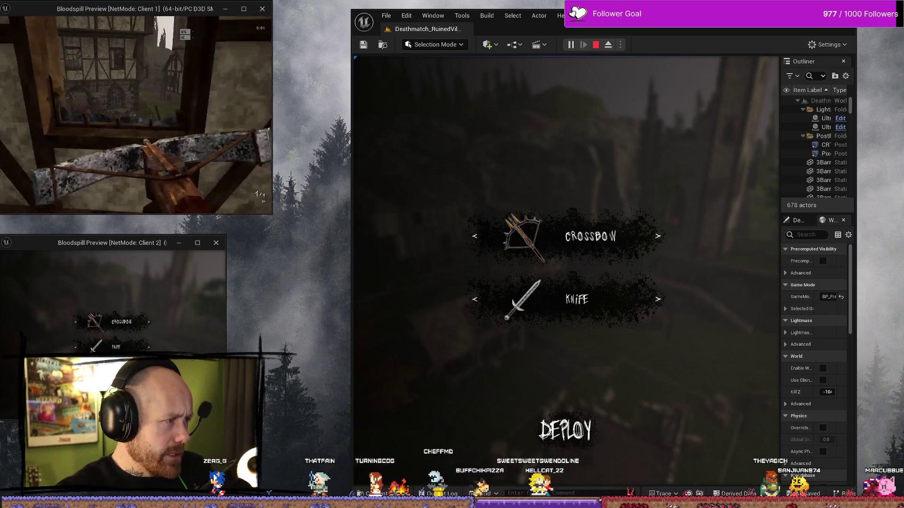
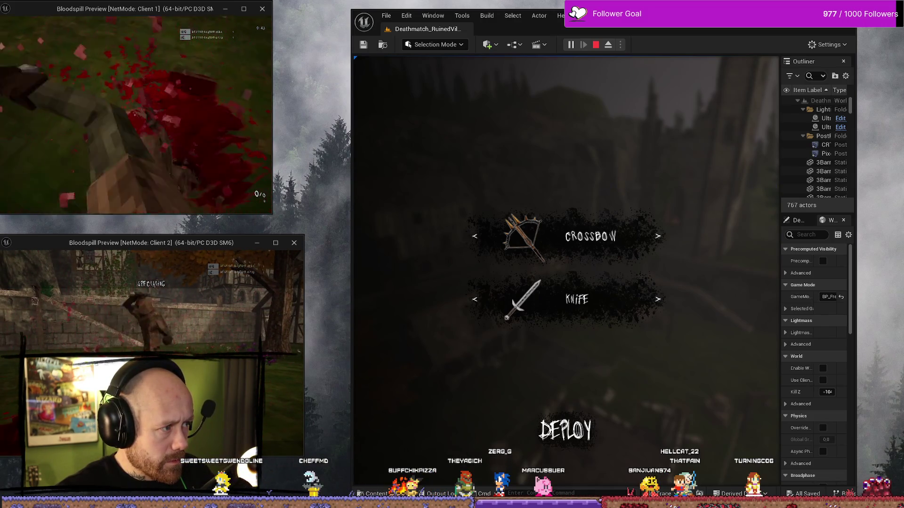
- Fire the crossbow in the play session, stop playing, and return to the BP_BaseWeapon Play Effects graph
{"action": "key", "text": "1"}
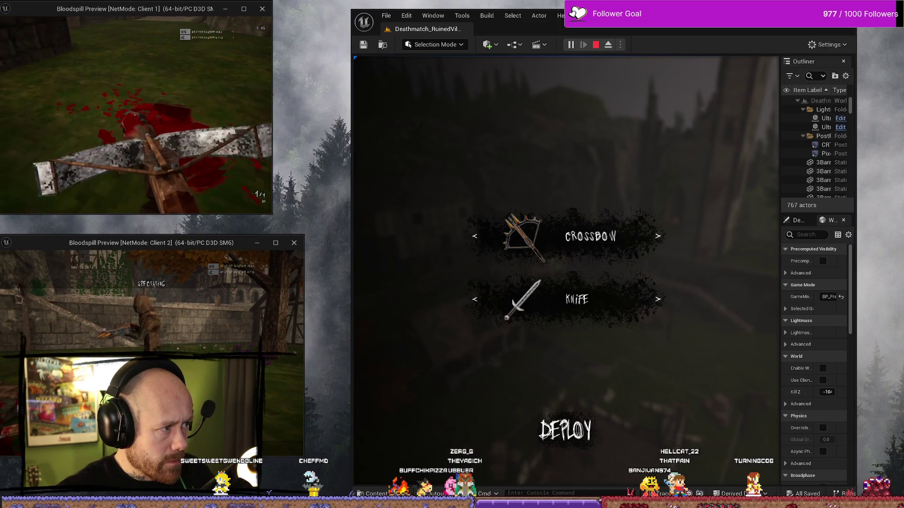
{"action": "left_click", "coordinate": [136, 115]}
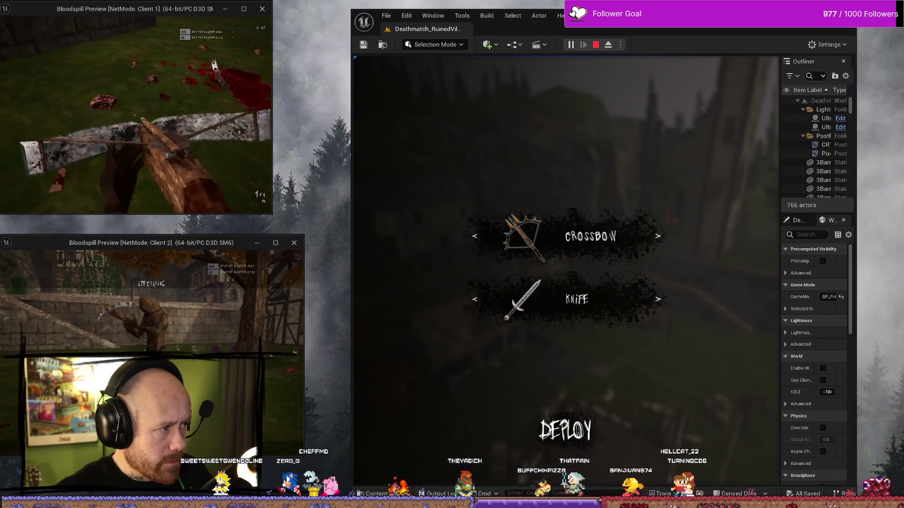
{"action": "key", "text": "Escape"}
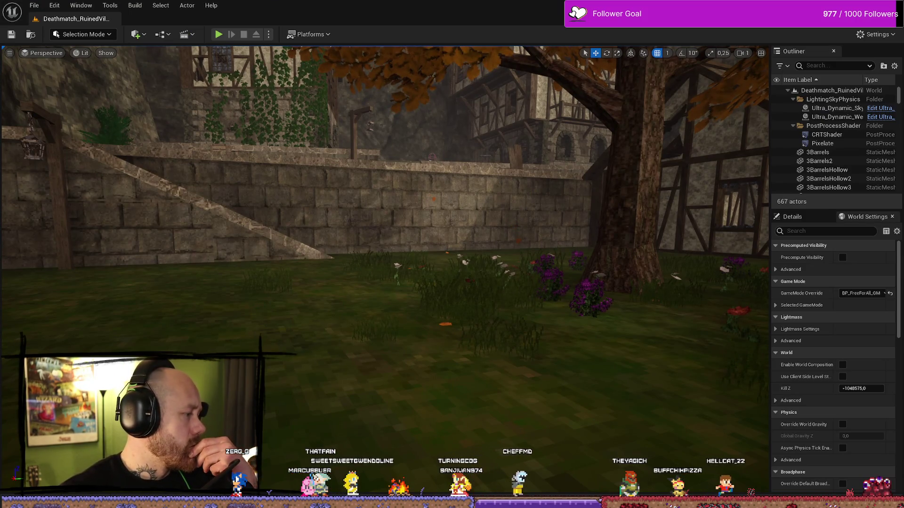
{"action": "key", "text": "alt+Tab"}
{"action": "mouse_move", "coordinate": [280, 191]}
{"action": "left_mouse_down"}
{"action": "mouse_move", "coordinate": [377, 221]}
{"action": "mouse_move", "coordinate": [355, 297]}
{"action": "mouse_move", "coordinate": [400, 300]}
{"action": "left_mouse_up"}
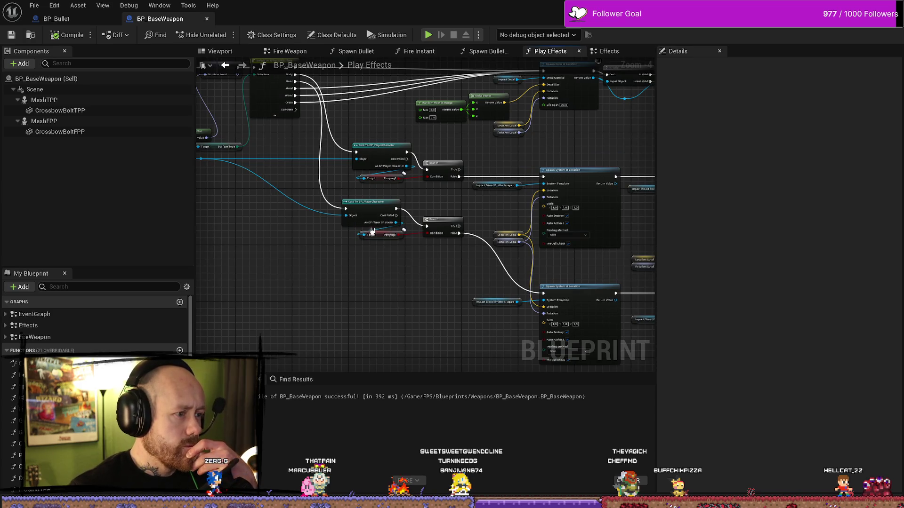
{"action": "scroll", "coordinate": [372, 231], "scroll_direction": "up", "scroll_amount": 2}
{"action": "left_click", "coordinate": [370, 202]}
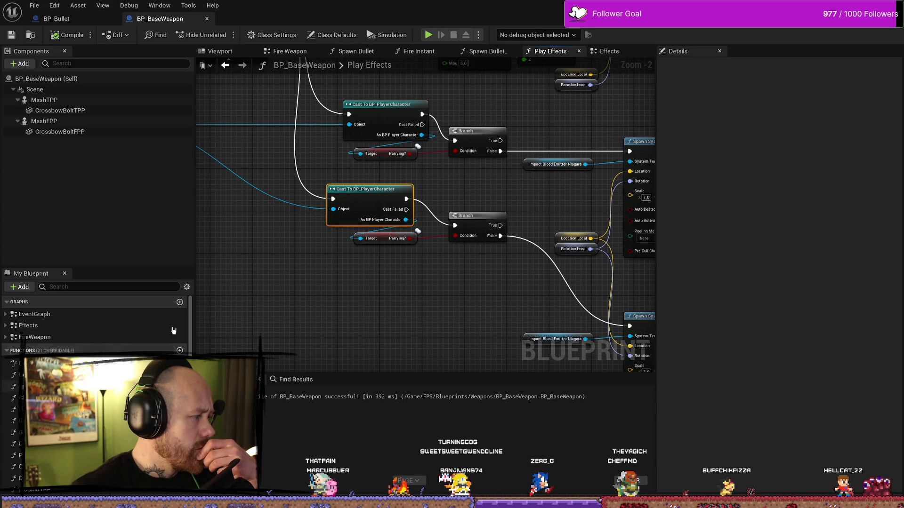
{"action": "mouse_move", "coordinate": [240, 290]}
{"action": "left_mouse_down"}
{"action": "mouse_move", "coordinate": [298, 216]}
{"action": "mouse_move", "coordinate": [353, 262]}
{"action": "mouse_move", "coordinate": [339, 206]}
{"action": "mouse_move", "coordinate": [578, 304]}
{"action": "left_mouse_up"}
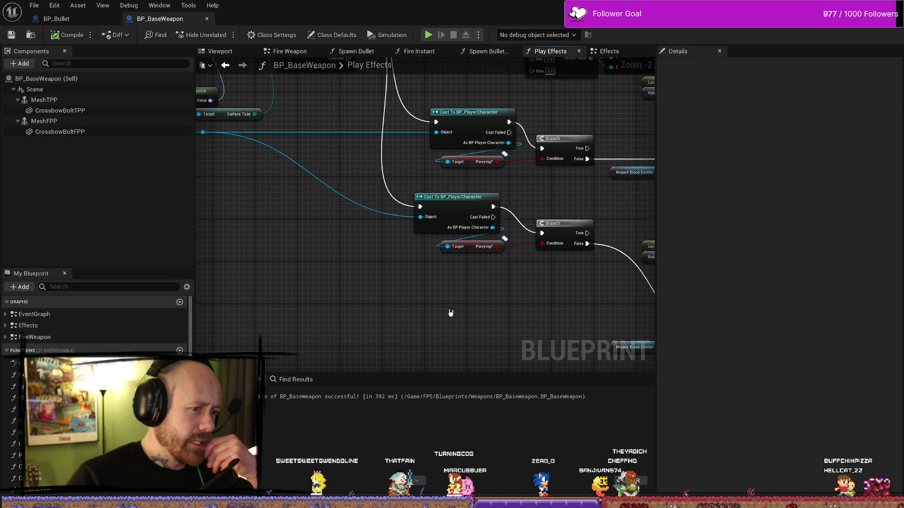
{"action": "left_click_drag", "start_coordinate": [453, 314], "coordinate": [490, 336]}
{"action": "scroll", "coordinate": [490, 335], "scroll_direction": "down", "scroll_amount": 2}
{"action": "scroll", "coordinate": [386, 202], "scroll_direction": "up", "scroll_amount": 1}
{"action": "mouse_move", "coordinate": [385, 202]}
{"action": "left_mouse_down"}
{"action": "mouse_move", "coordinate": [564, 340]}
{"action": "mouse_move", "coordinate": [529, 299]}
{"action": "left_mouse_up"}
{"action": "mouse_move", "coordinate": [517, 185]}
{"action": "left_mouse_down"}
{"action": "mouse_move", "coordinate": [529, 193]}
{"action": "mouse_move", "coordinate": [427, 314]}
{"action": "left_mouse_up"}
{"action": "type", "text": "is"}
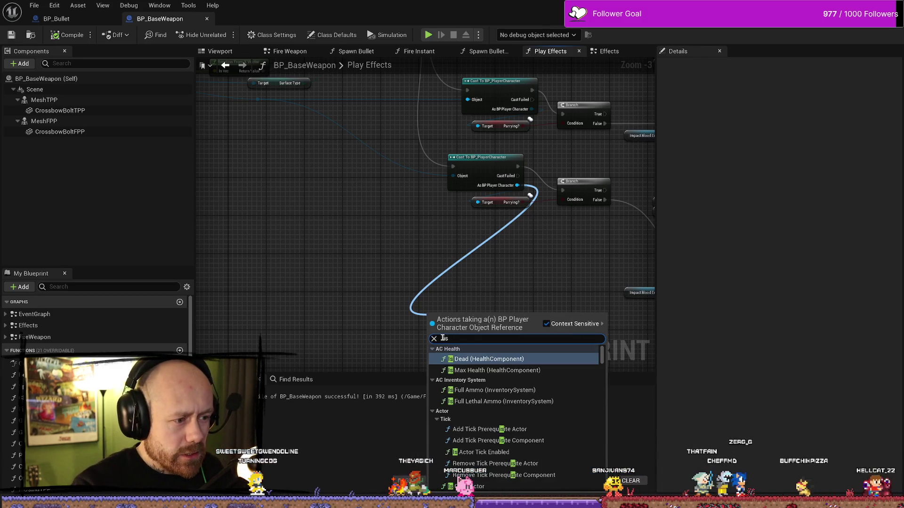
{"action": "key", "text": "BackSpace"}
{"action": "key", "text": "BackSpace"}
{"action": "type", "text": "d"}
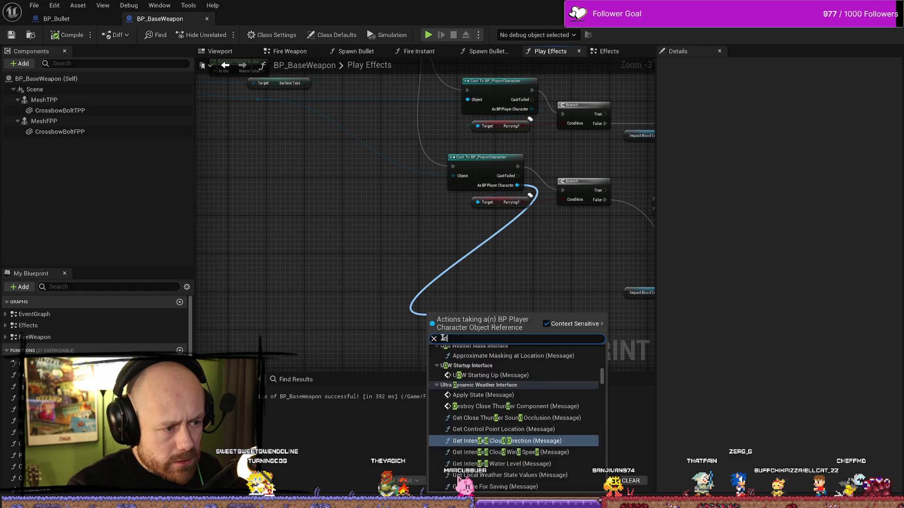
{"action": "type", "text": "ead"}
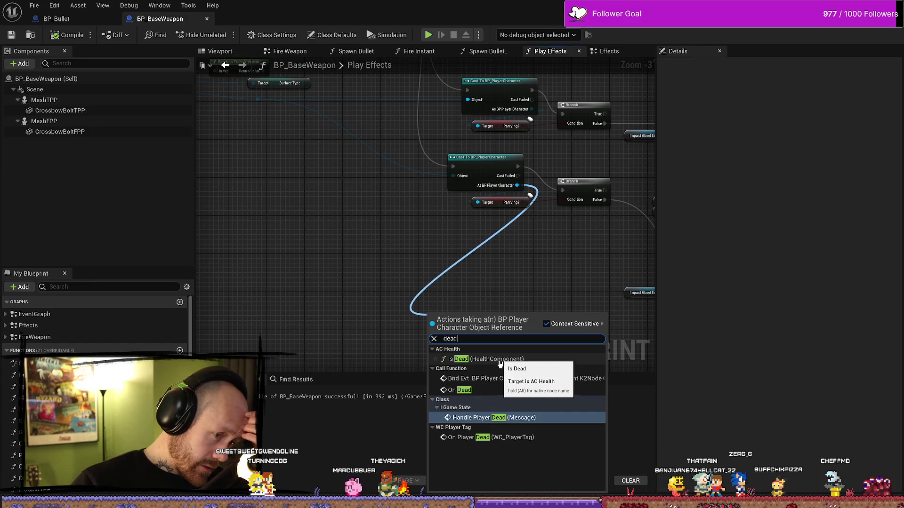
{"action": "key", "text": "BackSpace"}
{"action": "key", "text": "BackSpace"}
{"action": "key", "text": "BackSpace"}
{"action": "type", "text": "is dead"}
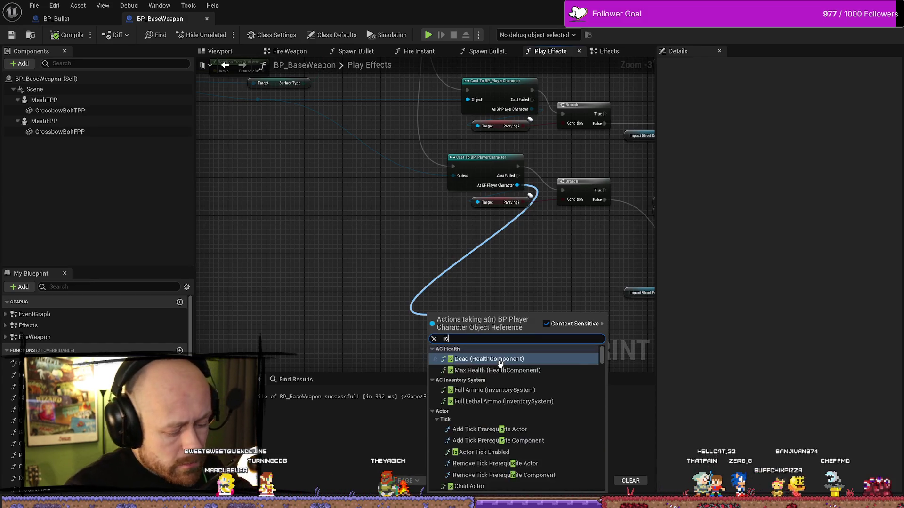
{"action": "left_click", "coordinate": [520, 257]}
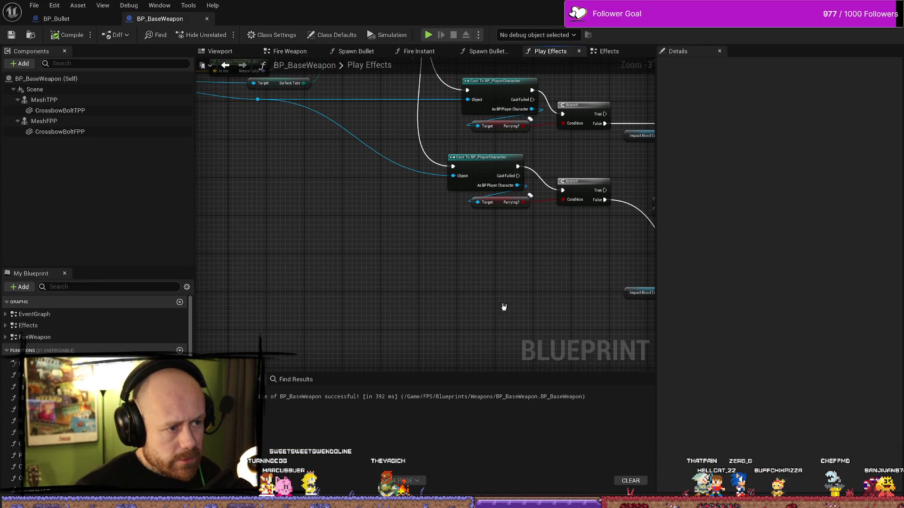
- Shift the upper Cast To BP_PlayerCharacter and Parrying nodes slightly left
{"action": "left_click_drag", "start_coordinate": [514, 295], "coordinate": [457, 314]}
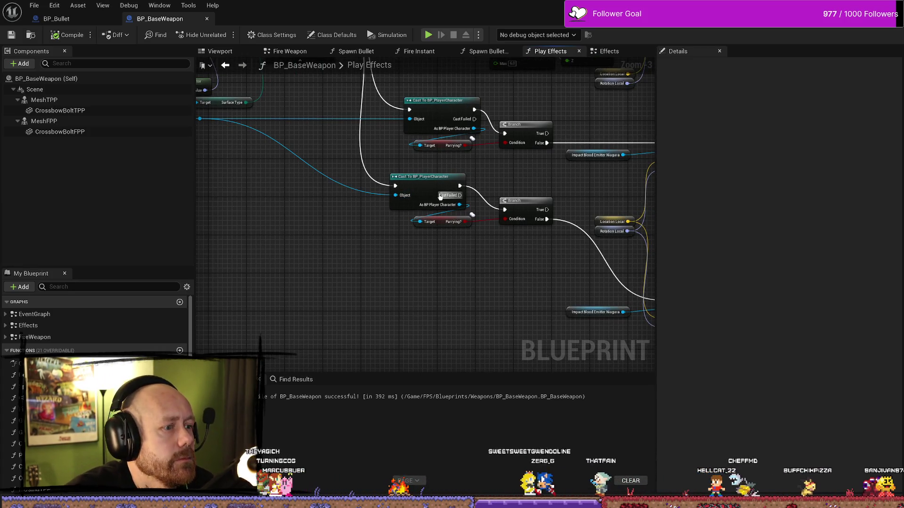
{"action": "left_click", "coordinate": [461, 177]}
{"action": "left_click_drag", "start_coordinate": [475, 173], "coordinate": [448, 172]}
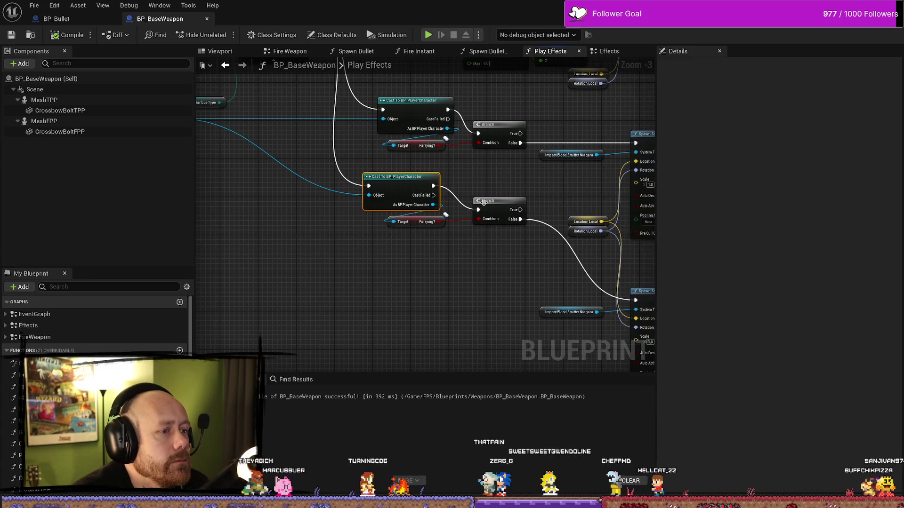
{"action": "left_click_drag", "start_coordinate": [433, 252], "coordinate": [396, 176]}
{"action": "left_click", "coordinate": [395, 176]}
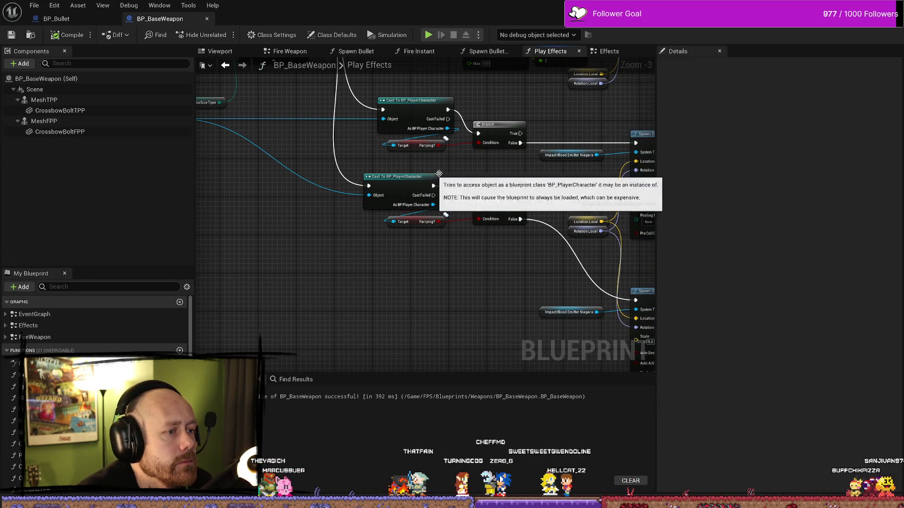
{"action": "left_click_drag", "start_coordinate": [405, 287], "coordinate": [384, 178]}
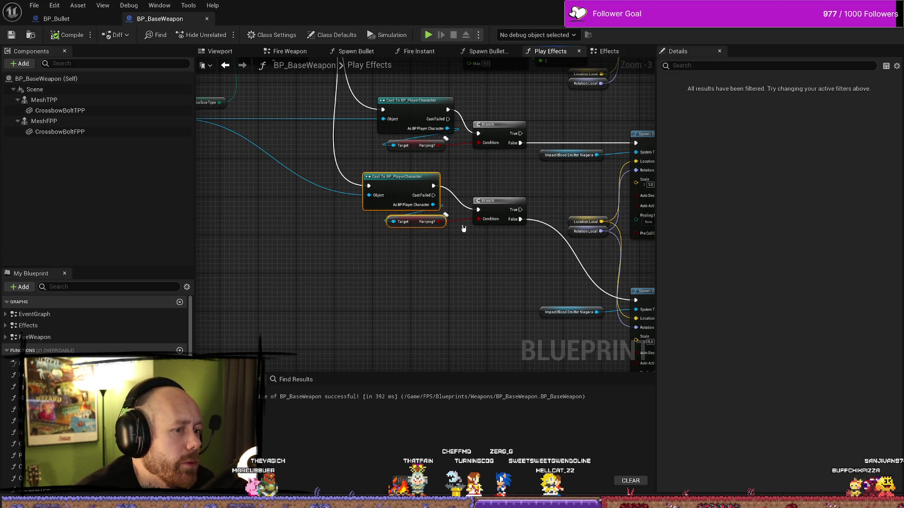
{"action": "left_click_drag", "start_coordinate": [415, 141], "coordinate": [414, 106]}
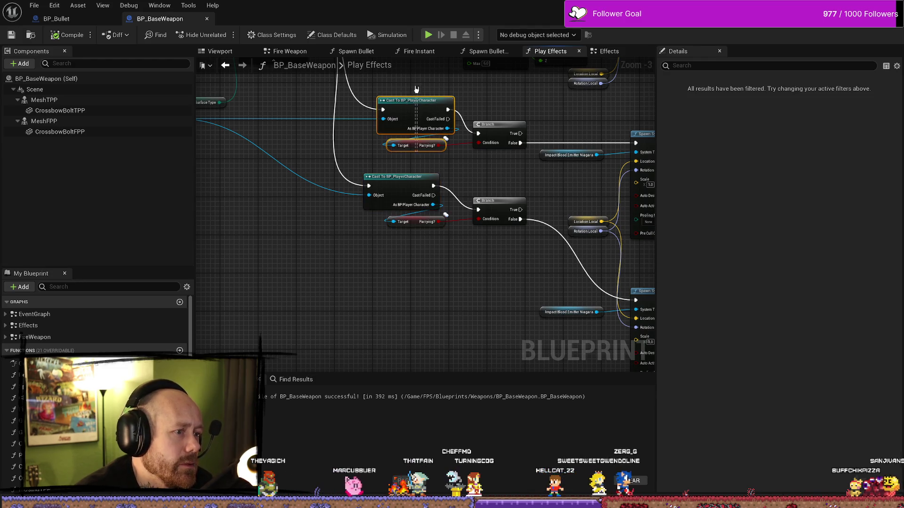
{"action": "left_click", "coordinate": [424, 132]}
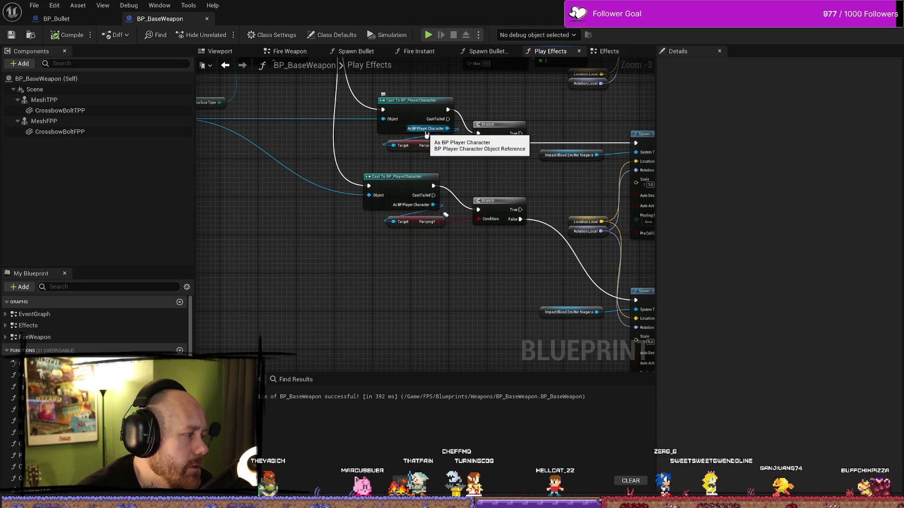
{"action": "mouse_move", "coordinate": [438, 157]}
{"action": "left_mouse_down"}
{"action": "mouse_move", "coordinate": [375, 96]}
{"action": "mouse_move", "coordinate": [399, 101]}
{"action": "left_mouse_up"}
{"action": "left_click", "coordinate": [461, 173]}
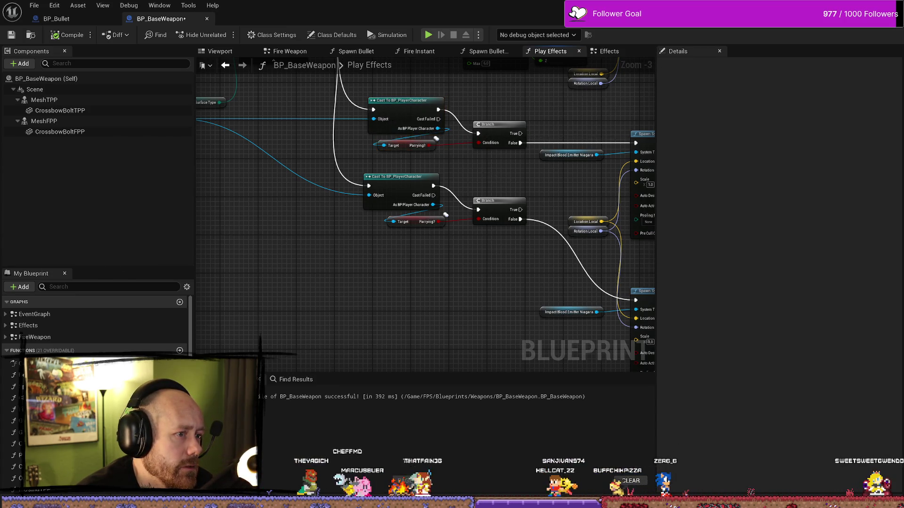
{"action": "left_click_drag", "start_coordinate": [386, 270], "coordinate": [400, 198]}
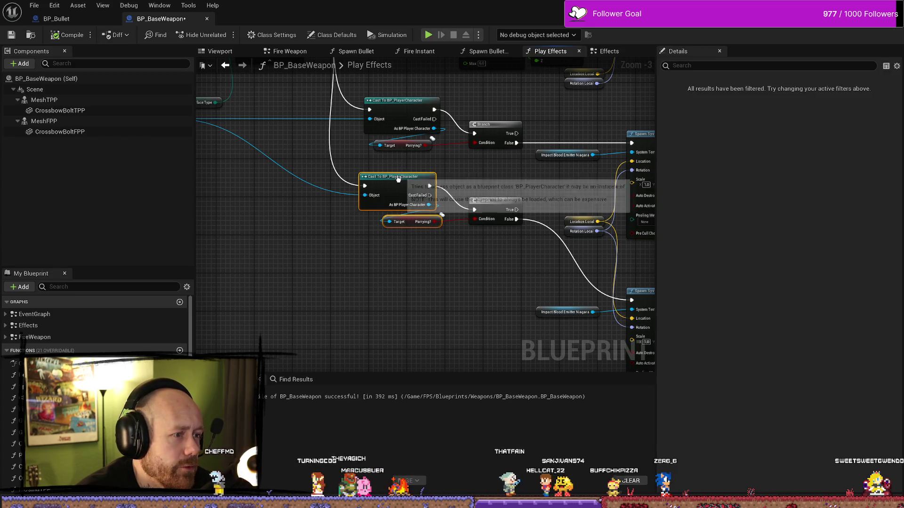
- Recompile BP_BaseWeapon and save all modified assets via File > Save All
{"action": "mouse_move", "coordinate": [458, 179]}
{"action": "left_mouse_down"}
{"action": "mouse_move", "coordinate": [477, 236]}
{"action": "mouse_move", "coordinate": [512, 272]}
{"action": "left_mouse_up"}
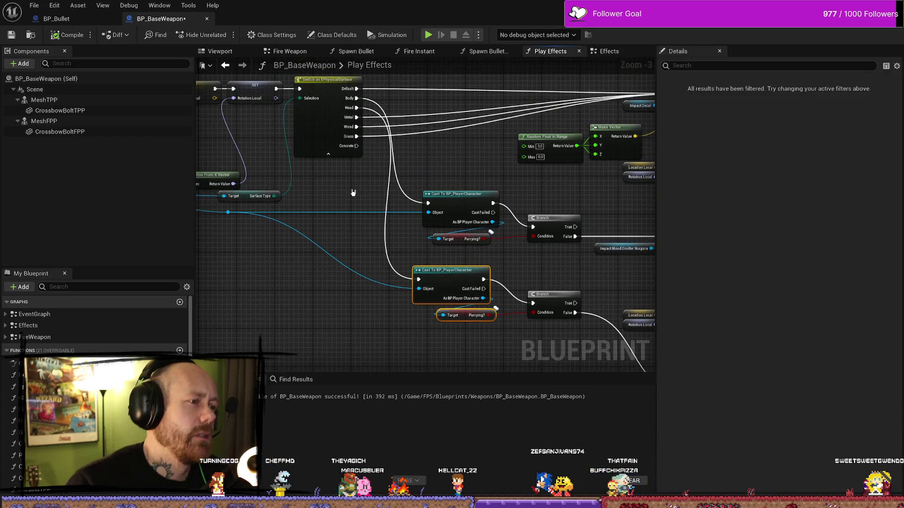
{"action": "left_click_drag", "start_coordinate": [354, 192], "coordinate": [425, 203]}
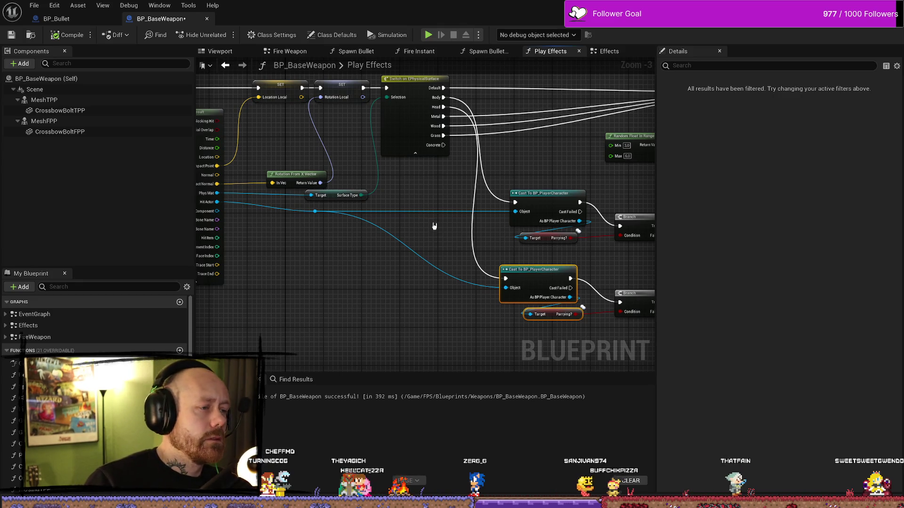
{"action": "scroll", "coordinate": [390, 232], "scroll_direction": "down", "scroll_amount": 1}
{"action": "scroll", "coordinate": [377, 299], "scroll_direction": "up", "scroll_amount": 2}
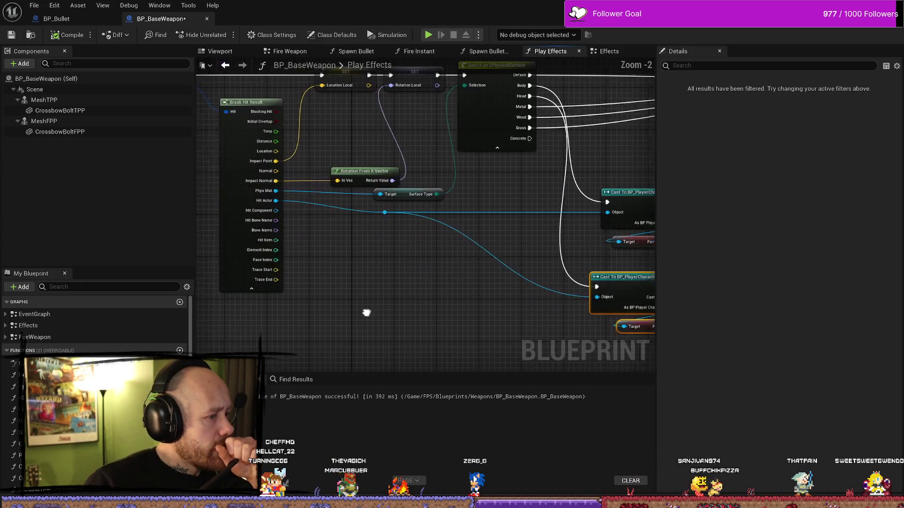
{"action": "left_click_drag", "start_coordinate": [365, 313], "coordinate": [464, 257]}
{"action": "left_click_drag", "start_coordinate": [419, 129], "coordinate": [402, 123]}
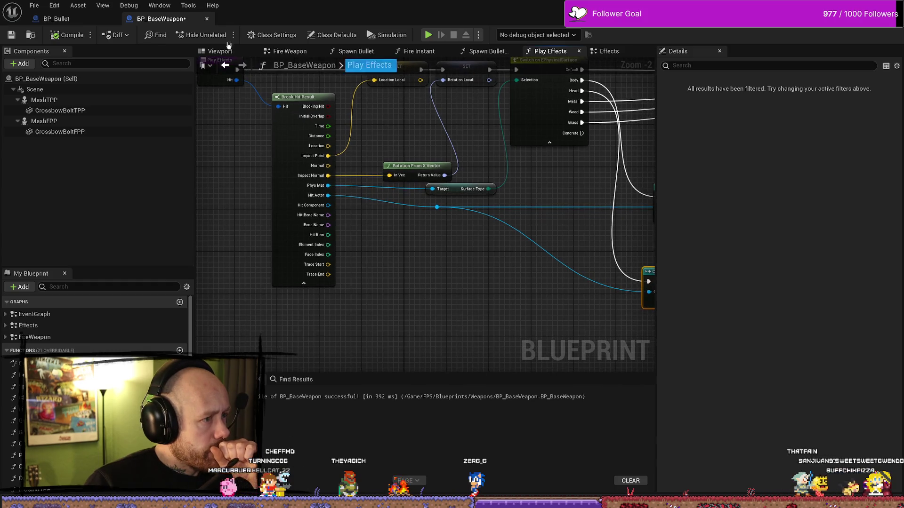
{"action": "left_click", "coordinate": [73, 40]}
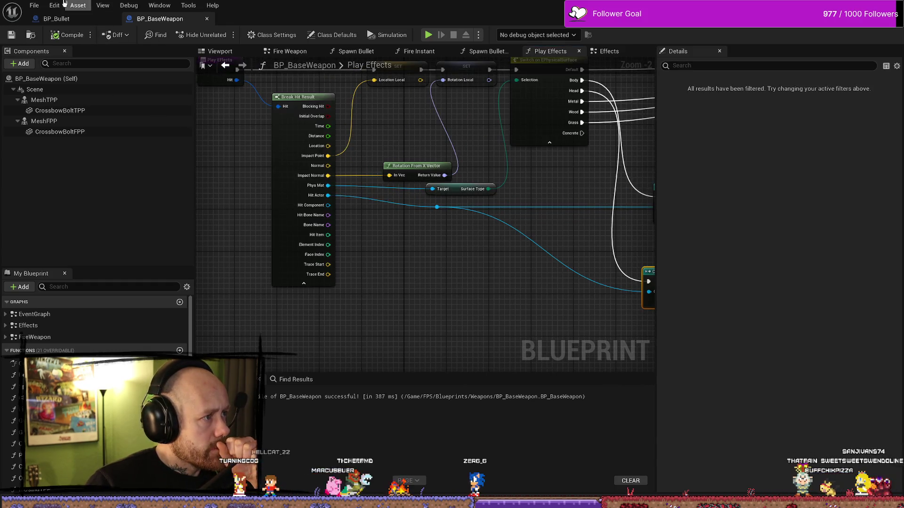
{"action": "left_click", "coordinate": [34, 5]}
{"action": "left_click", "coordinate": [60, 59]}
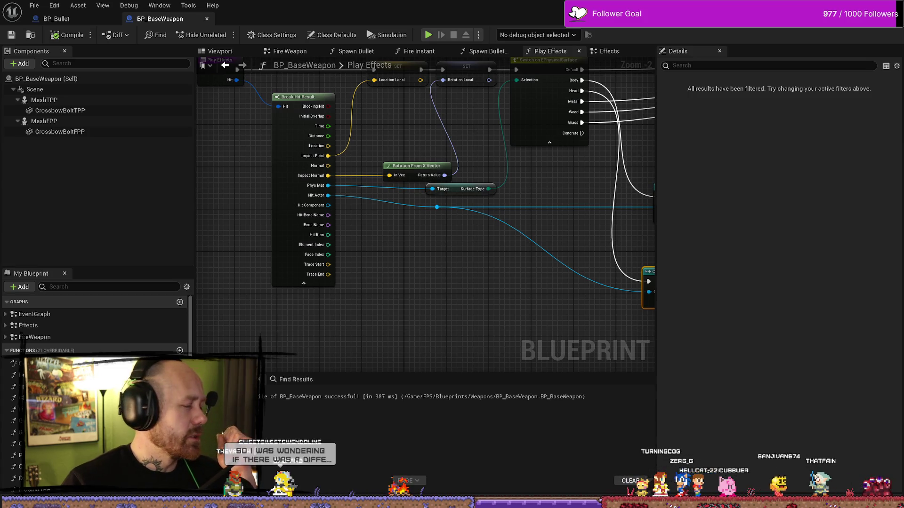
{"action": "left_click_drag", "start_coordinate": [377, 307], "coordinate": [276, 303]}
{"action": "scroll", "coordinate": [415, 323], "scroll_direction": "down", "scroll_amount": 5}
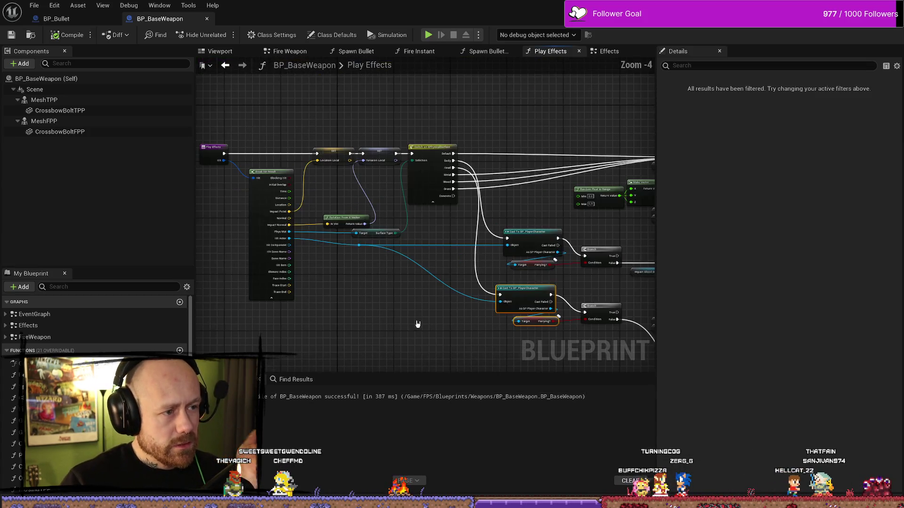
{"action": "scroll", "coordinate": [459, 306], "scroll_direction": "up", "scroll_amount": 2}
{"action": "left_click_drag", "start_coordinate": [460, 306], "coordinate": [379, 246]}
{"action": "scroll", "coordinate": [470, 299], "scroll_direction": "up", "scroll_amount": 2}
{"action": "left_click_drag", "start_coordinate": [471, 299], "coordinate": [388, 259]}
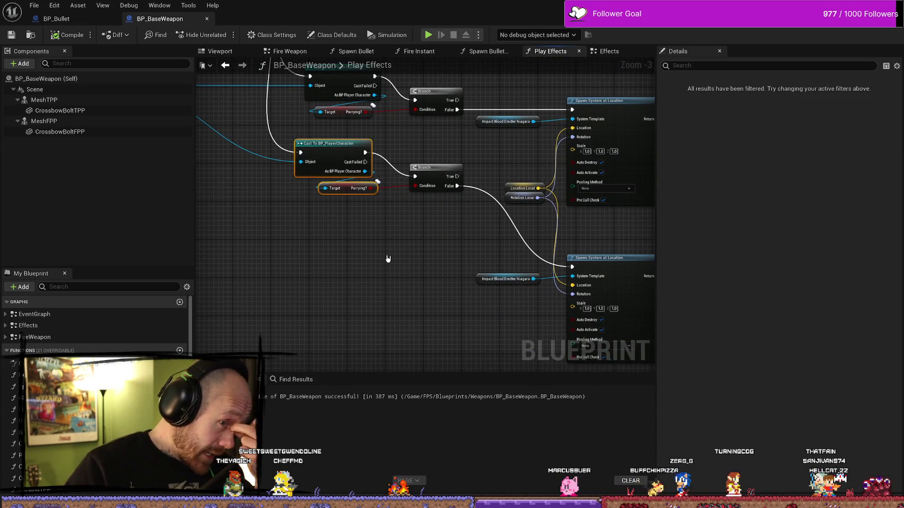
{"action": "scroll", "coordinate": [425, 226], "scroll_direction": "down", "scroll_amount": 2}
{"action": "left_click_drag", "start_coordinate": [374, 224], "coordinate": [407, 252]}
{"action": "left_click_drag", "start_coordinate": [608, 219], "coordinate": [428, 214]}
{"action": "scroll", "coordinate": [484, 196], "scroll_direction": "up", "scroll_amount": 1}
{"action": "scroll", "coordinate": [426, 202], "scroll_direction": "up", "scroll_amount": 1}
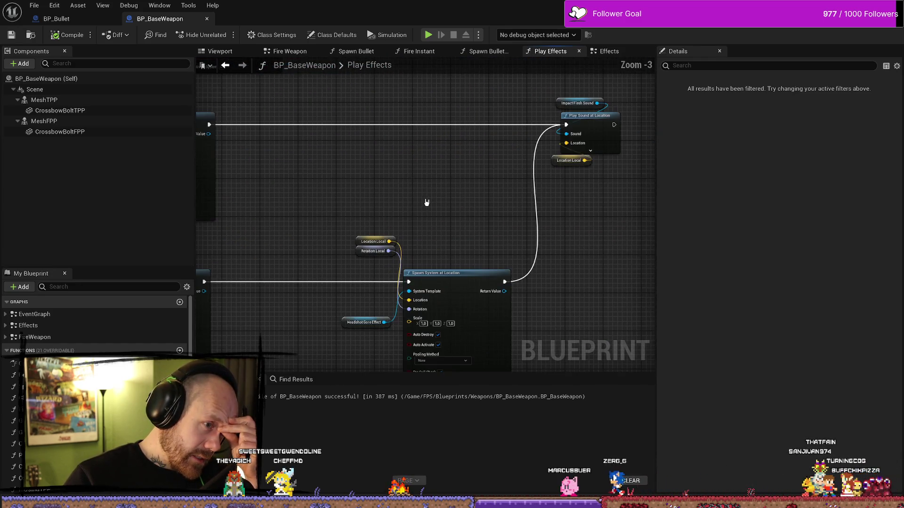
{"action": "left_click_drag", "start_coordinate": [346, 228], "coordinate": [512, 198]}
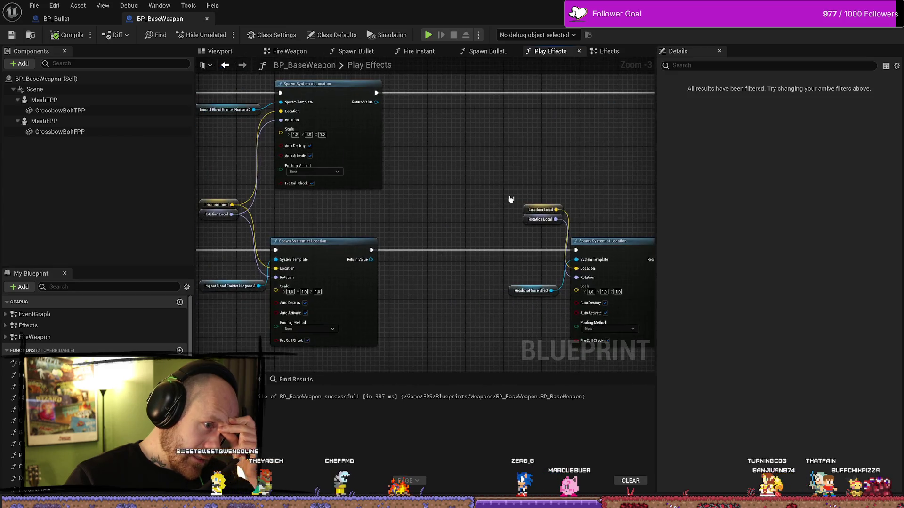
{"action": "left_click_drag", "start_coordinate": [470, 313], "coordinate": [484, 252]}
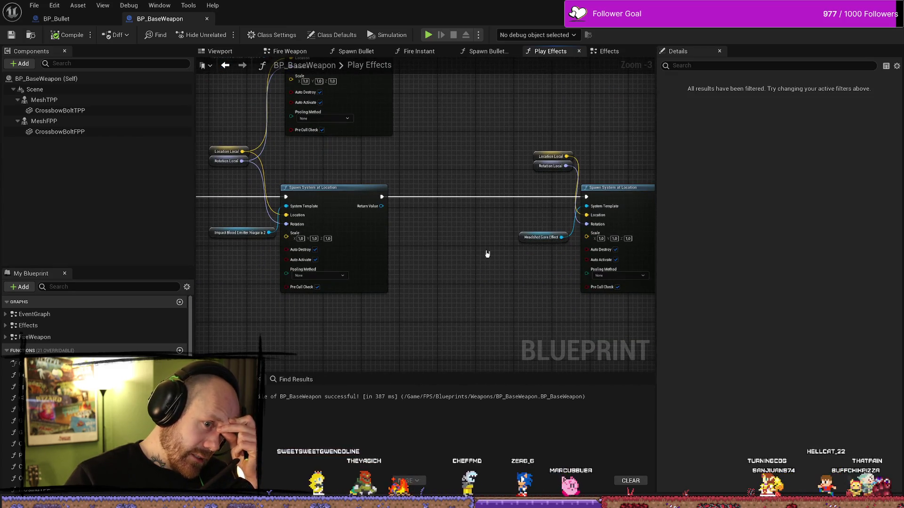
{"action": "scroll", "coordinate": [367, 306], "scroll_direction": "down", "scroll_amount": 2}
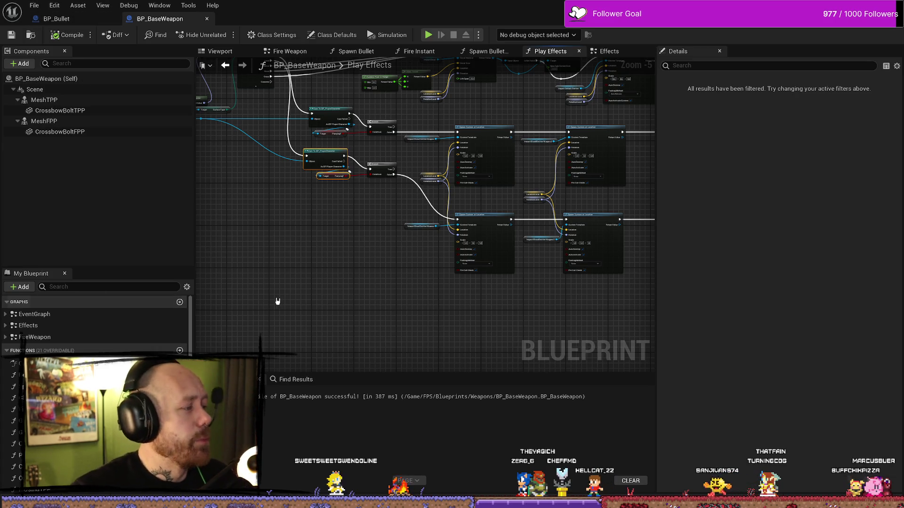
{"action": "left_click_drag", "start_coordinate": [277, 303], "coordinate": [345, 302]}
{"action": "key", "text": "ctrl+space"}
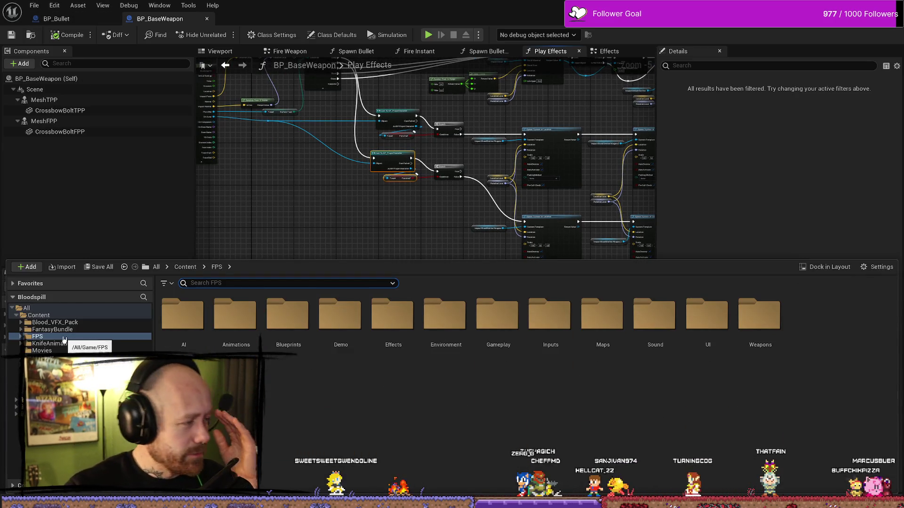
- Search the Content folder for 'ch' and open the BP_PlayerCharacter blueprint
{"action": "left_click", "coordinate": [39, 314]}
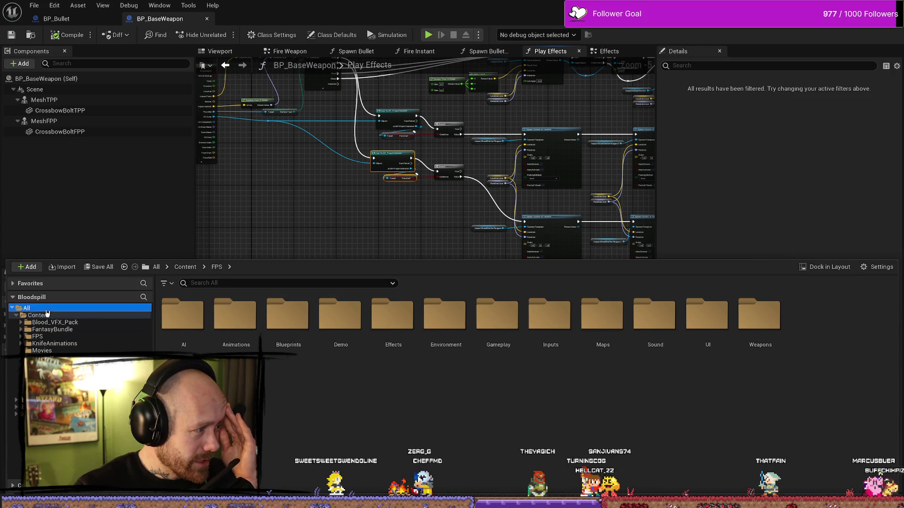
{"action": "left_click", "coordinate": [228, 284]}
{"action": "type", "text": "character"}
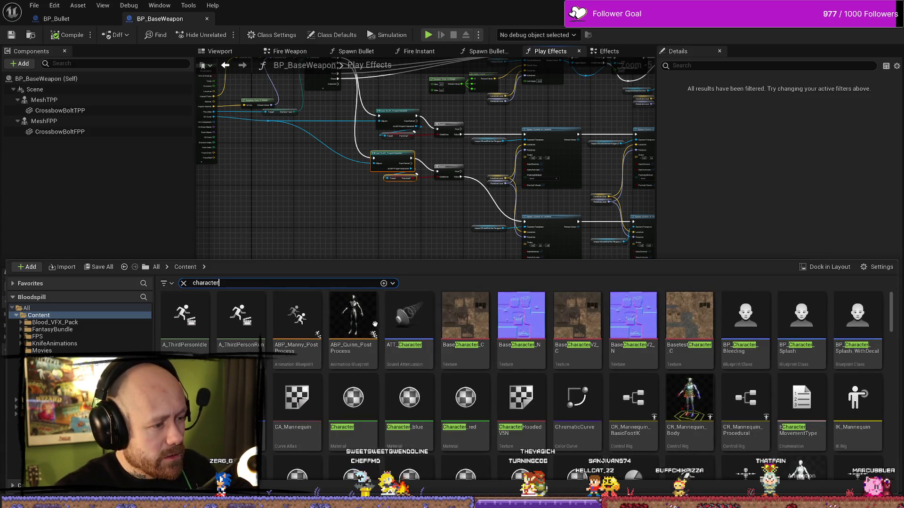
{"action": "double_click", "coordinate": [241, 407]}
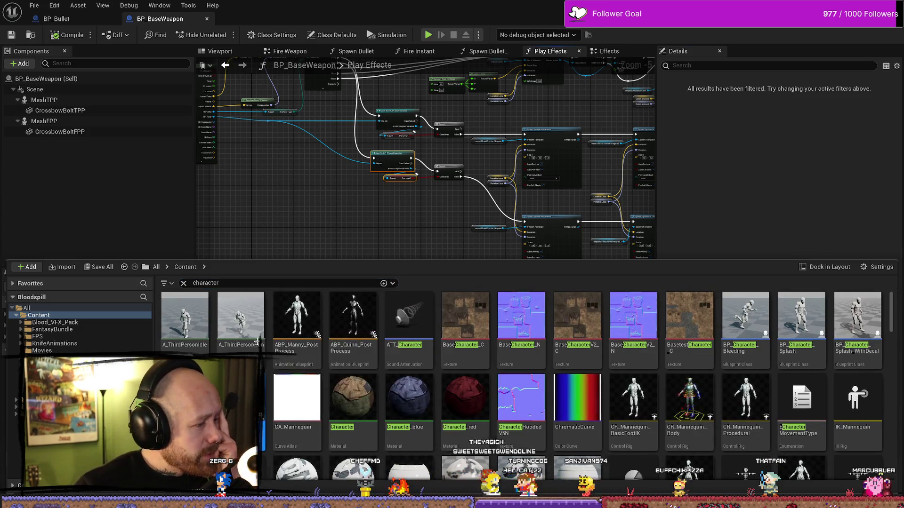
{"action": "scroll", "coordinate": [458, 293], "scroll_direction": "down", "scroll_amount": 7}
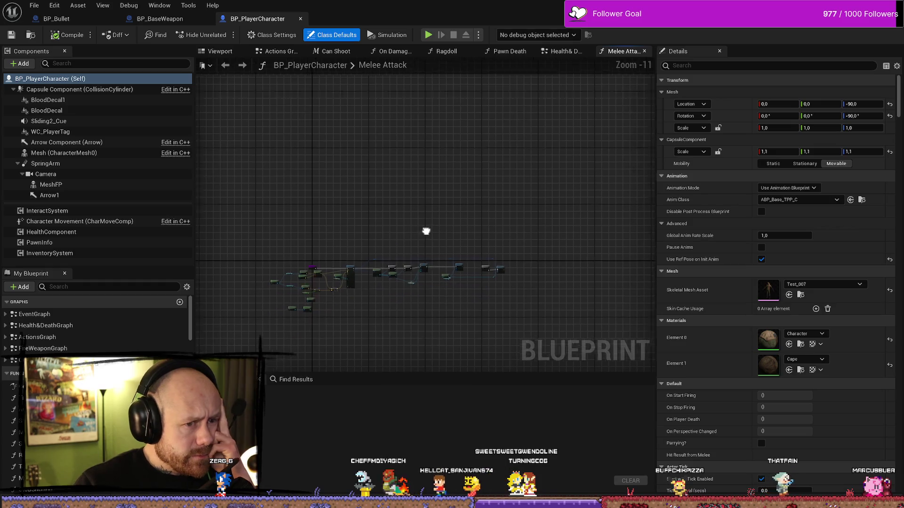
- Open the Health&Death Graph and zoom in on the On_Death event, On Dead node and Delay nodes
{"action": "double_click", "coordinate": [47, 325]}
{"action": "scroll", "coordinate": [355, 220], "scroll_direction": "up", "scroll_amount": 6}
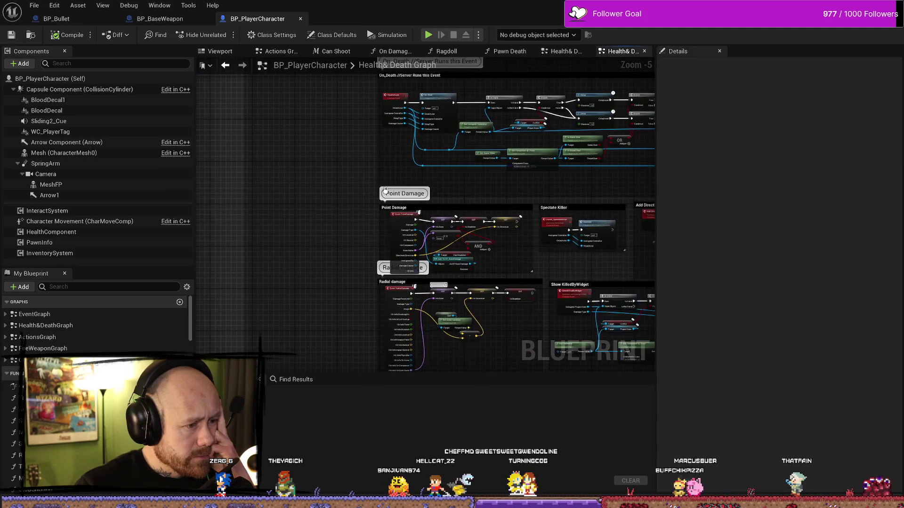
{"action": "left_click_drag", "start_coordinate": [406, 180], "coordinate": [375, 213]}
{"action": "scroll", "coordinate": [391, 190], "scroll_direction": "up", "scroll_amount": 4}
{"action": "left_click", "coordinate": [397, 116]}
{"action": "scroll", "coordinate": [447, 146], "scroll_direction": "up", "scroll_amount": 1}
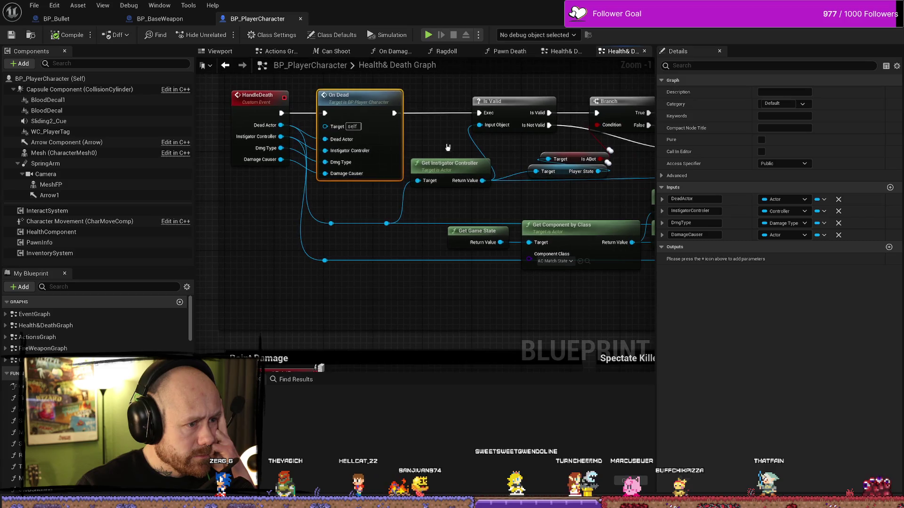
{"action": "mouse_move", "coordinate": [491, 217]}
{"action": "left_mouse_down"}
{"action": "mouse_move", "coordinate": [409, 197]}
{"action": "mouse_move", "coordinate": [311, 208]}
{"action": "mouse_move", "coordinate": [399, 207]}
{"action": "mouse_move", "coordinate": [358, 207]}
{"action": "mouse_move", "coordinate": [584, 250]}
{"action": "mouse_move", "coordinate": [475, 265]}
{"action": "left_mouse_up"}
{"action": "scroll", "coordinate": [473, 278], "scroll_direction": "down", "scroll_amount": 4}
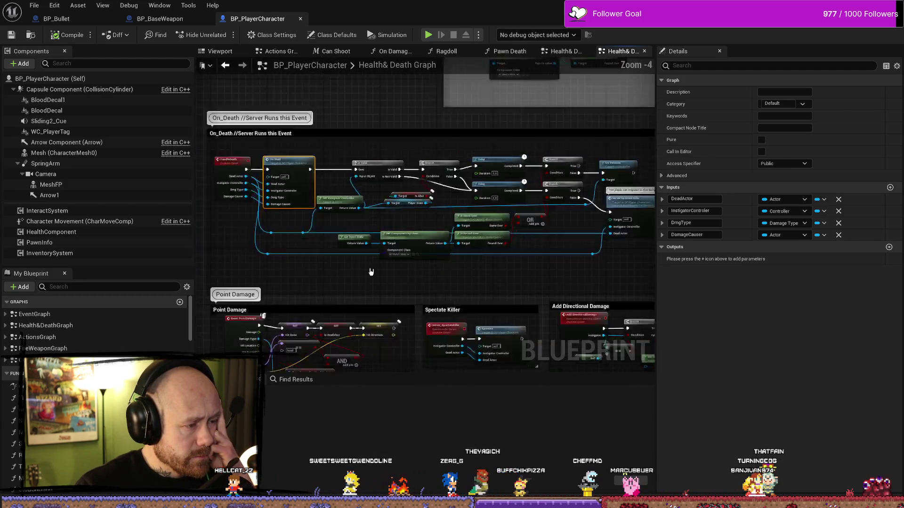
{"action": "scroll", "coordinate": [376, 224], "scroll_direction": "up", "scroll_amount": 2}
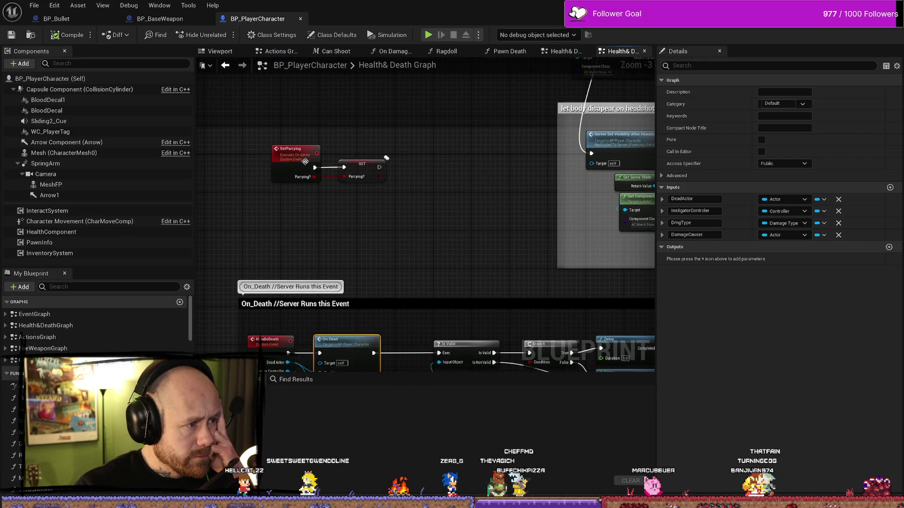
{"action": "scroll", "coordinate": [288, 264], "scroll_direction": "down", "scroll_amount": 2}
{"action": "scroll", "coordinate": [428, 183], "scroll_direction": "up", "scroll_amount": 2}
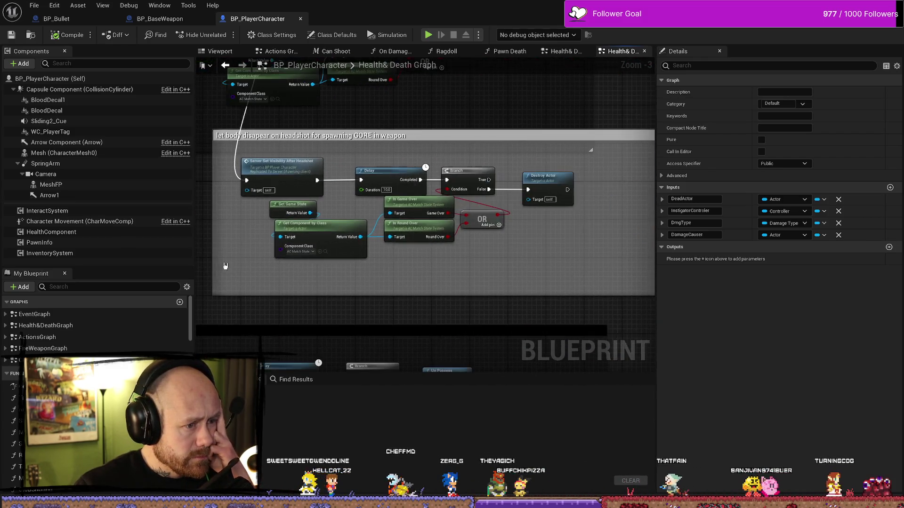
{"action": "left_click_drag", "start_coordinate": [549, 132], "coordinate": [578, 253]}
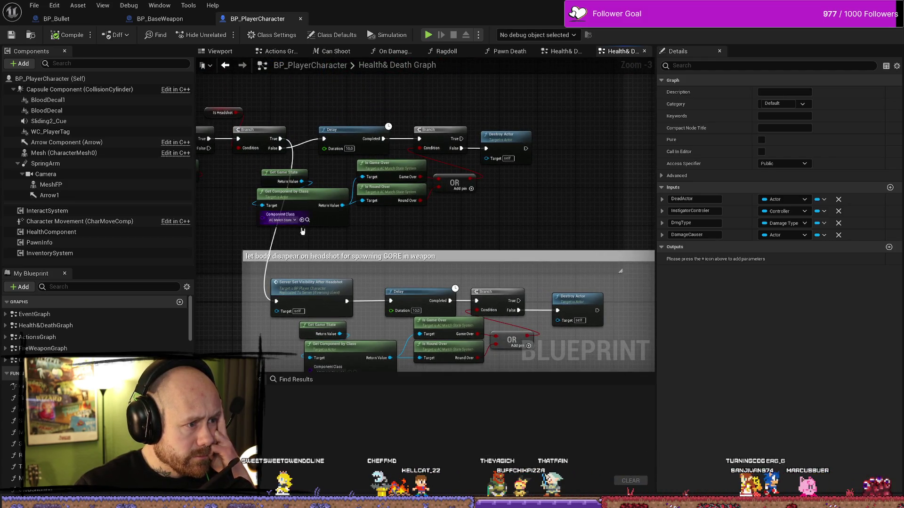
{"action": "left_click_drag", "start_coordinate": [475, 246], "coordinate": [505, 248]}
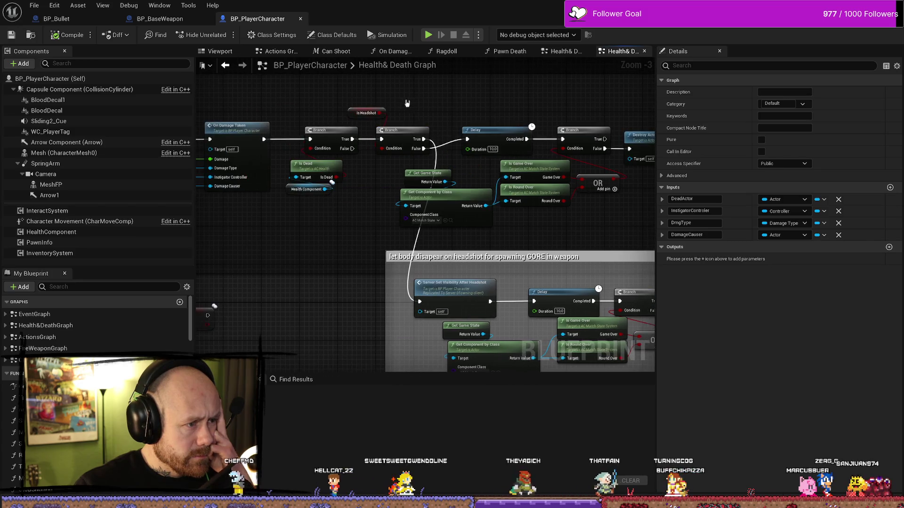
{"action": "mouse_move", "coordinate": [381, 166]}
{"action": "left_mouse_down"}
{"action": "mouse_move", "coordinate": [475, 168]}
{"action": "mouse_move", "coordinate": [425, 170]}
{"action": "left_mouse_up"}
{"action": "mouse_move", "coordinate": [318, 246]}
{"action": "left_mouse_down"}
{"action": "mouse_move", "coordinate": [424, 258]}
{"action": "mouse_move", "coordinate": [410, 243]}
{"action": "left_mouse_up"}
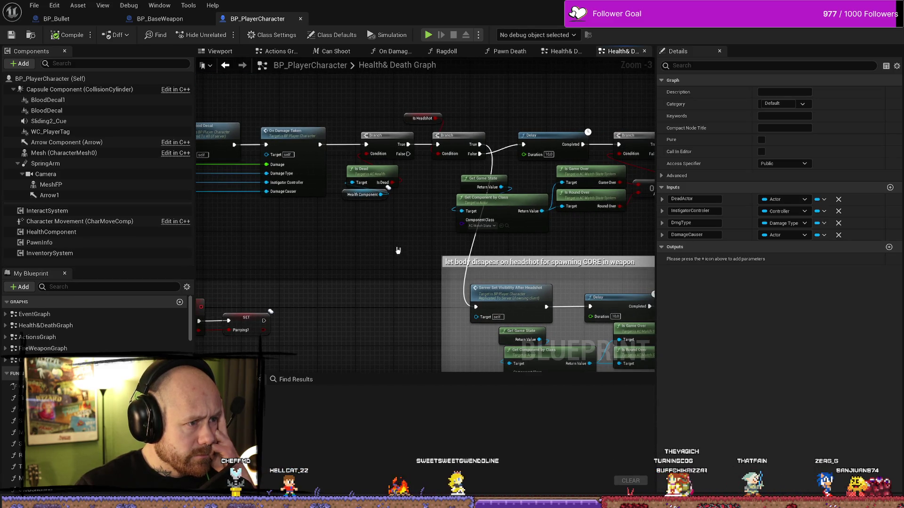
{"action": "left_click_drag", "start_coordinate": [396, 240], "coordinate": [335, 224]}
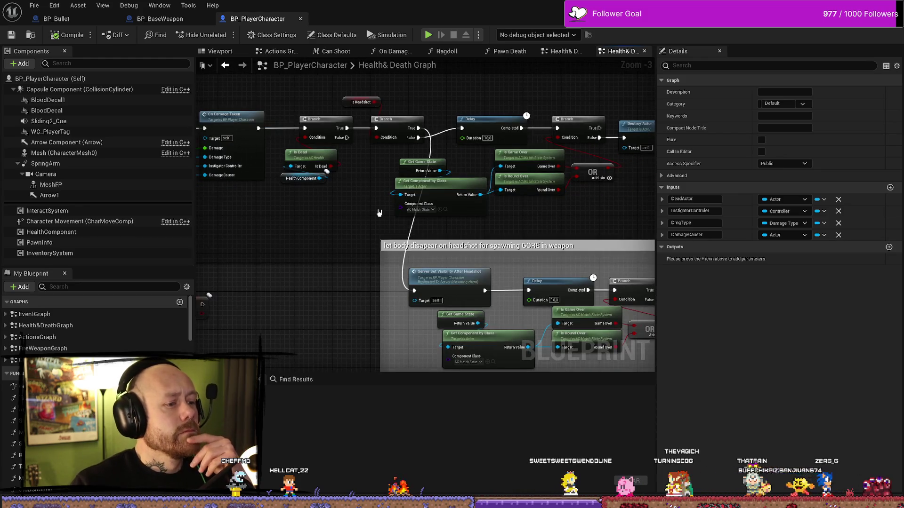
{"action": "left_click_drag", "start_coordinate": [470, 253], "coordinate": [376, 217]}
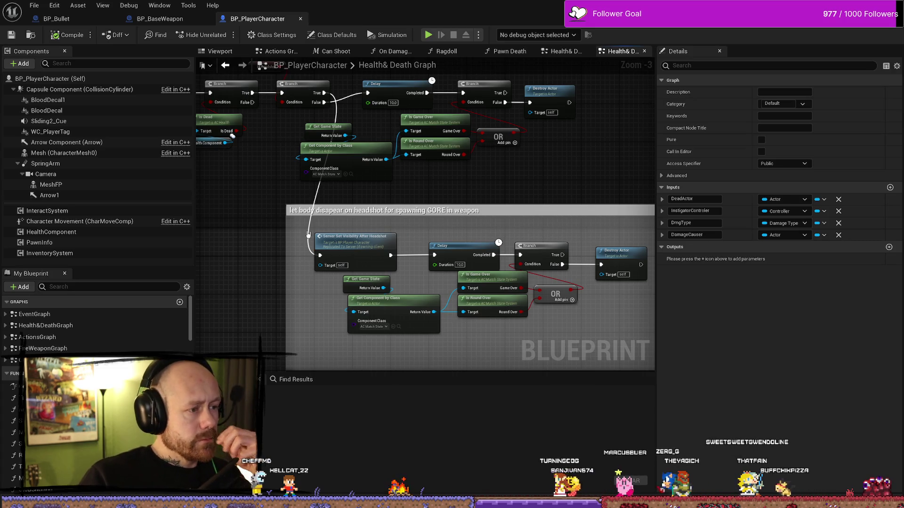
{"action": "left_click_drag", "start_coordinate": [271, 210], "coordinate": [304, 280]}
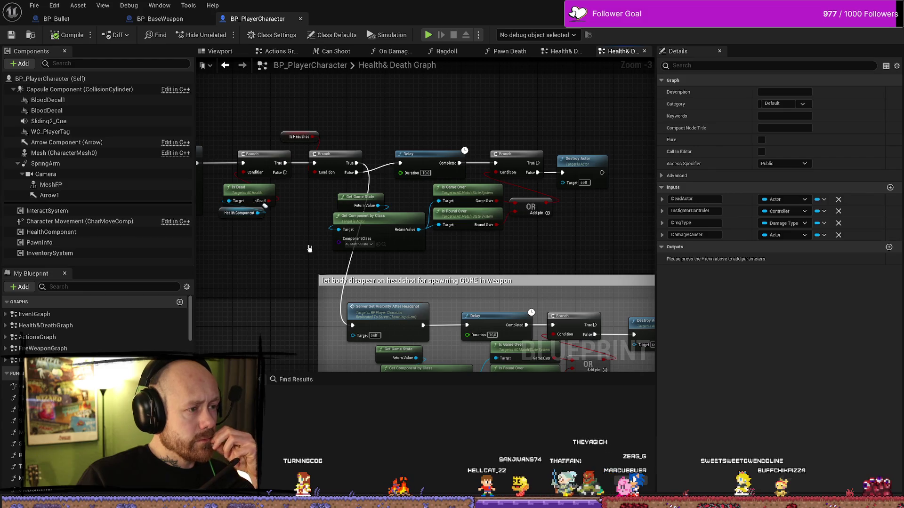
{"action": "left_click_drag", "start_coordinate": [288, 259], "coordinate": [385, 260]}
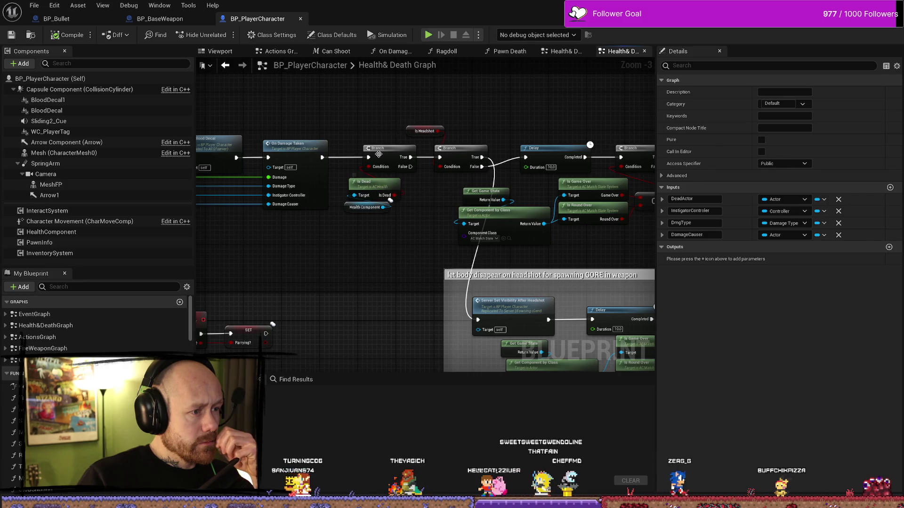
{"action": "mouse_move", "coordinate": [371, 272]}
{"action": "left_mouse_down"}
{"action": "mouse_move", "coordinate": [443, 259]}
{"action": "mouse_move", "coordinate": [338, 258]}
{"action": "left_mouse_up"}
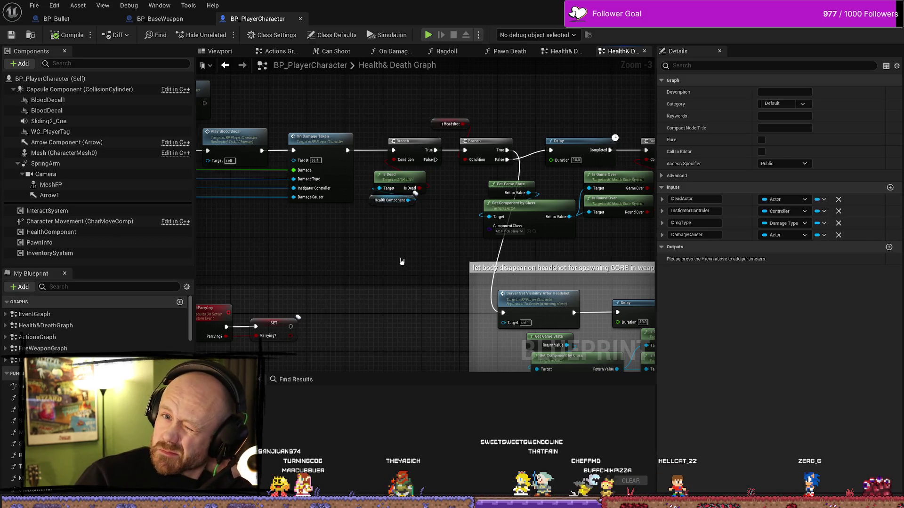
{"action": "mouse_move", "coordinate": [224, 240]}
{"action": "left_mouse_down"}
{"action": "mouse_move", "coordinate": [354, 220]}
{"action": "mouse_move", "coordinate": [435, 224]}
{"action": "mouse_move", "coordinate": [428, 232]}
{"action": "mouse_move", "coordinate": [443, 289]}
{"action": "left_mouse_up"}
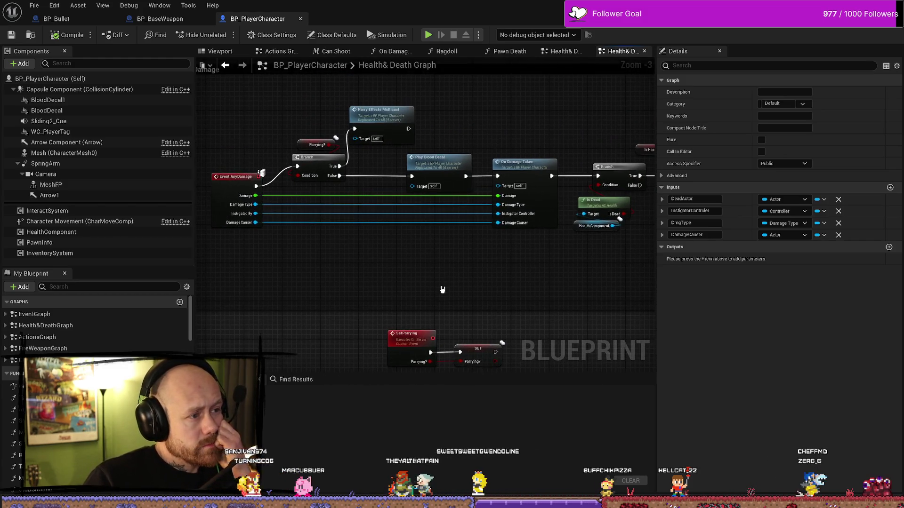
- Pan back to the Delay and OR nodes, zoom out, and compile BP_PlayerCharacter
{"action": "mouse_move", "coordinate": [543, 275]}
{"action": "left_mouse_down"}
{"action": "mouse_move", "coordinate": [211, 275]}
{"action": "mouse_move", "coordinate": [373, 268]}
{"action": "mouse_move", "coordinate": [311, 271]}
{"action": "mouse_move", "coordinate": [419, 276]}
{"action": "mouse_move", "coordinate": [357, 284]}
{"action": "mouse_move", "coordinate": [607, 274]}
{"action": "mouse_move", "coordinate": [495, 272]}
{"action": "left_mouse_up"}
{"action": "scroll", "coordinate": [561, 262], "scroll_direction": "down", "scroll_amount": 5}
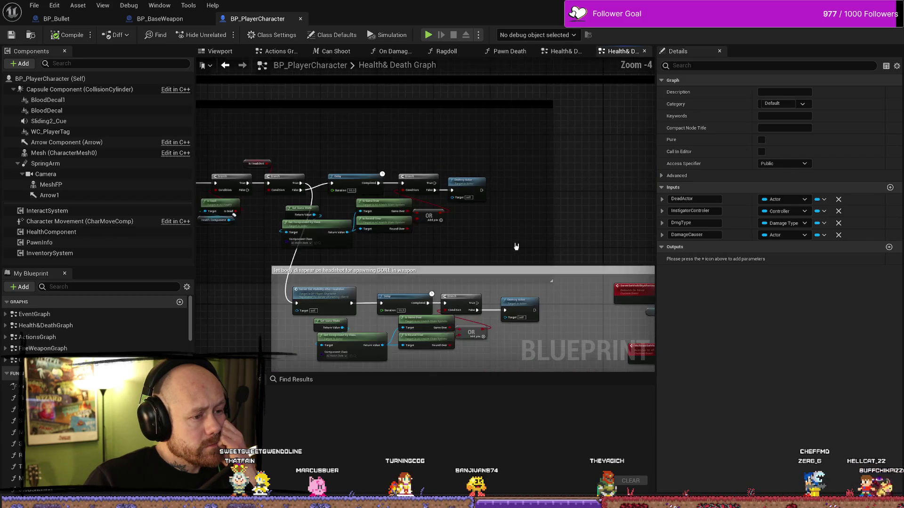
{"action": "left_click", "coordinate": [67, 37]}
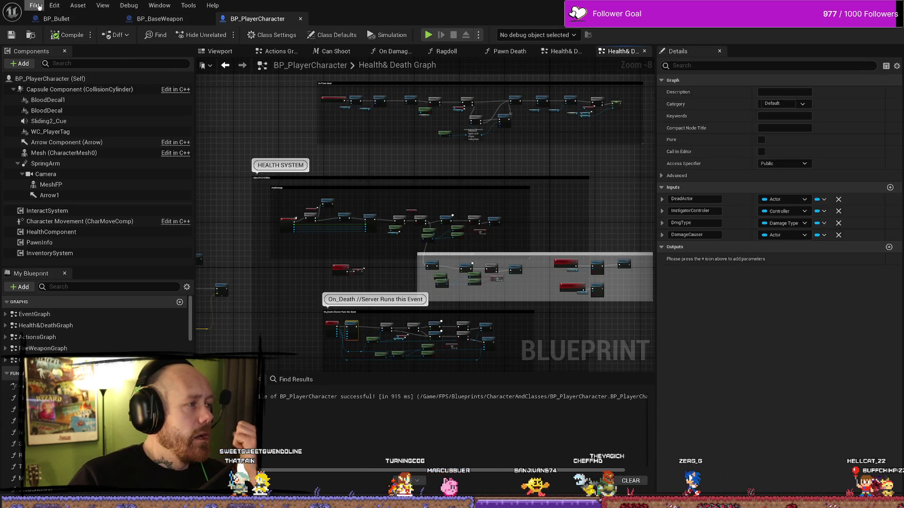
- Save all modified assets, return the view to the Event AnyDamage chain, and save again
{"action": "left_click", "coordinate": [34, 5]}
{"action": "left_click", "coordinate": [56, 59]}
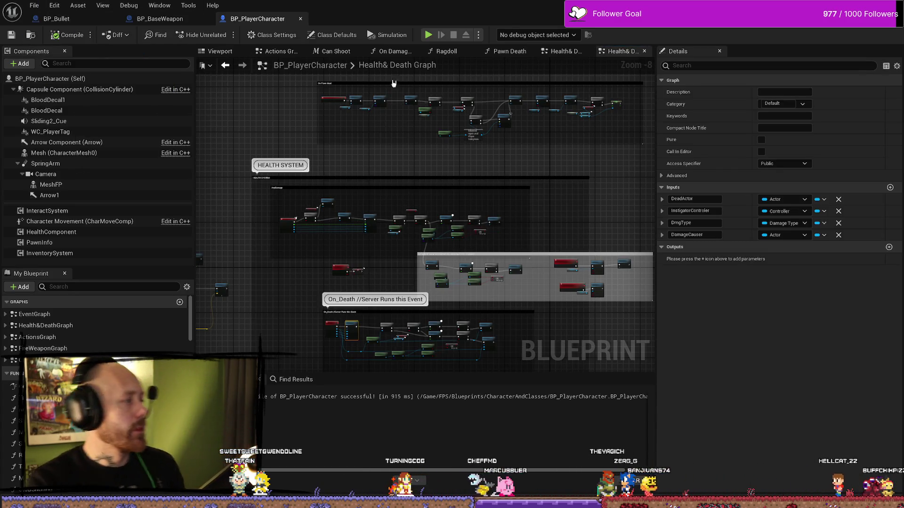
{"action": "mouse_move", "coordinate": [628, 198]}
{"action": "left_mouse_down"}
{"action": "mouse_move", "coordinate": [514, 137]}
{"action": "mouse_move", "coordinate": [566, 156]}
{"action": "left_mouse_up"}
{"action": "left_click_drag", "start_coordinate": [227, 205], "coordinate": [336, 208]}
{"action": "scroll", "coordinate": [336, 208], "scroll_direction": "up", "scroll_amount": 6}
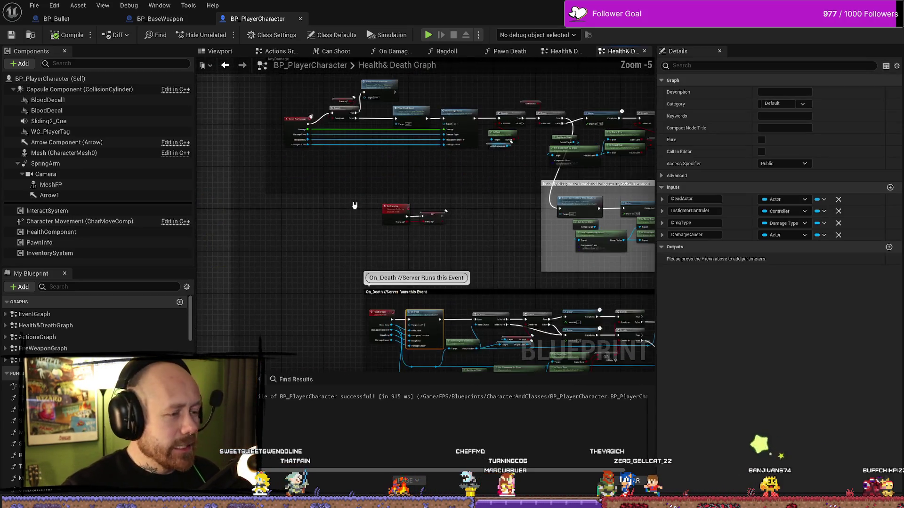
{"action": "mouse_move", "coordinate": [360, 236]}
{"action": "left_mouse_down"}
{"action": "mouse_move", "coordinate": [345, 252]}
{"action": "mouse_move", "coordinate": [341, 306]}
{"action": "left_mouse_up"}
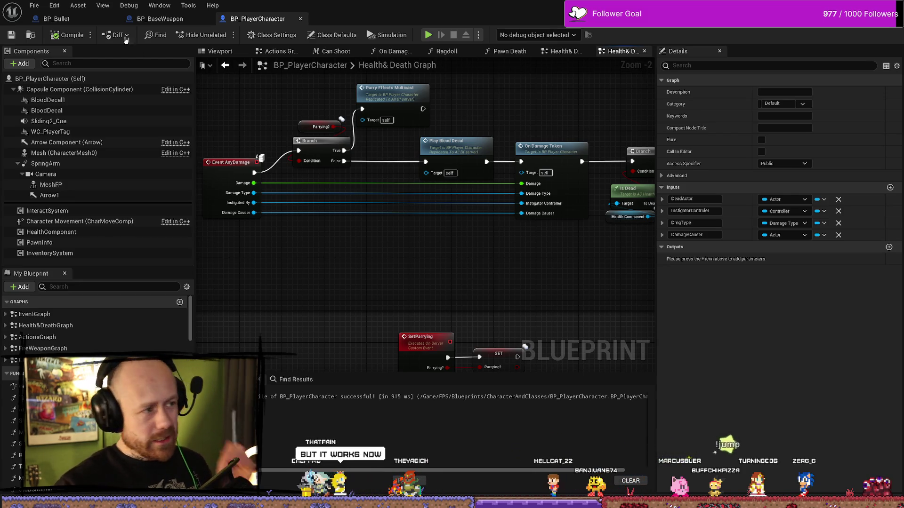
{"action": "left_click", "coordinate": [34, 5]}
{"action": "left_click", "coordinate": [67, 62]}
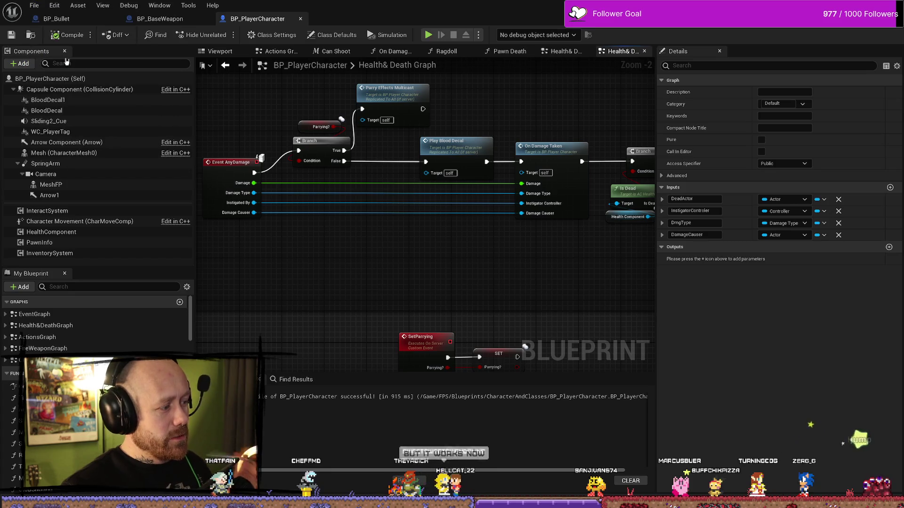